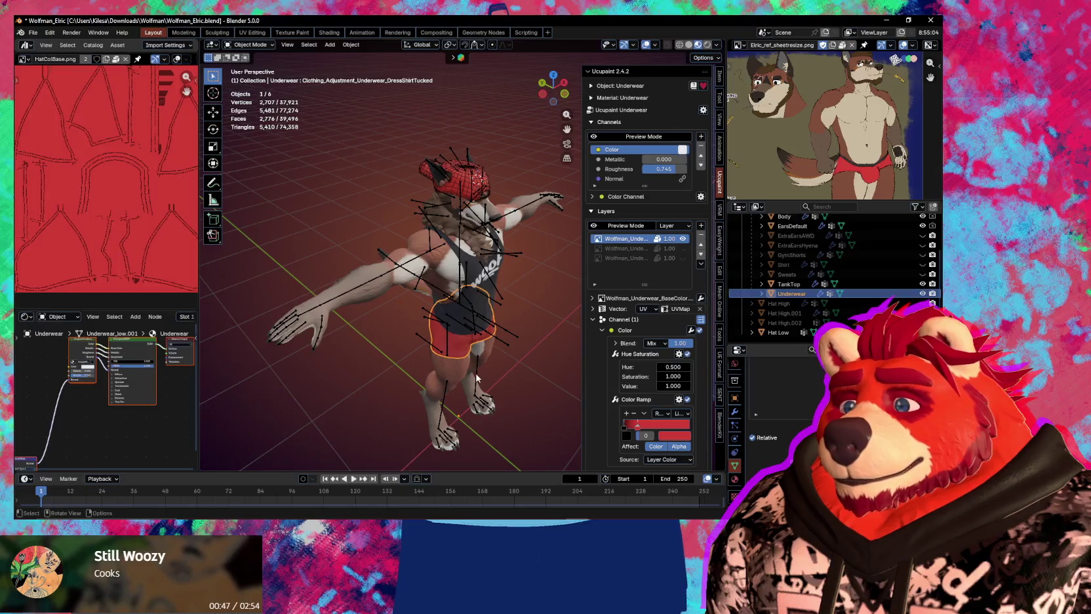
# Apply all transforms to the underwear object
pyautogui.moveTo(477, 378); pyautogui.dragTo(474, 273, button='middle')
pyautogui.hotkey('ctrl', 'a')
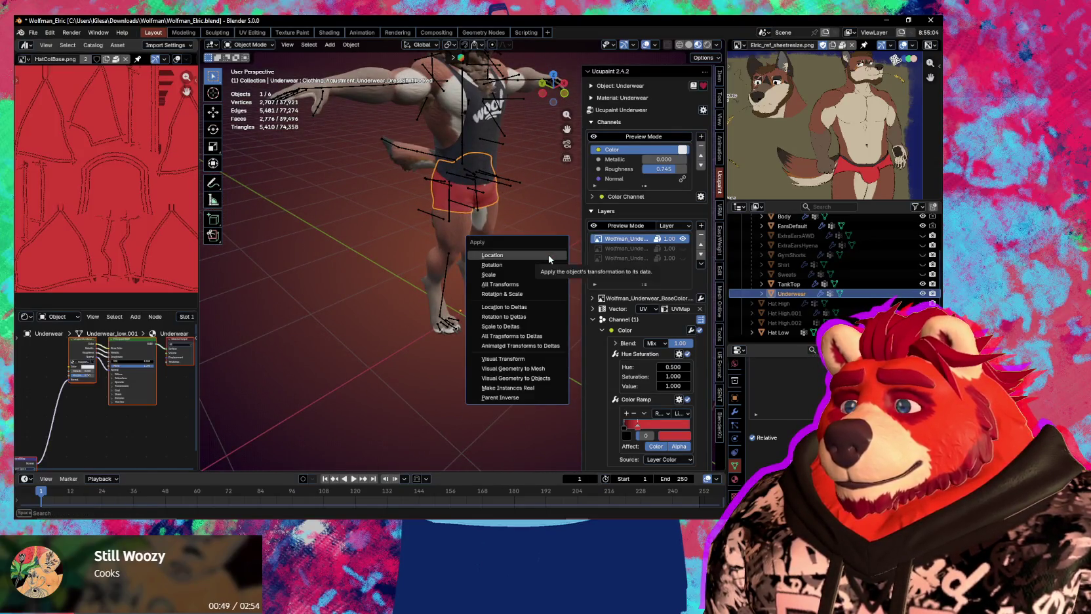
pyautogui.click(535, 287)
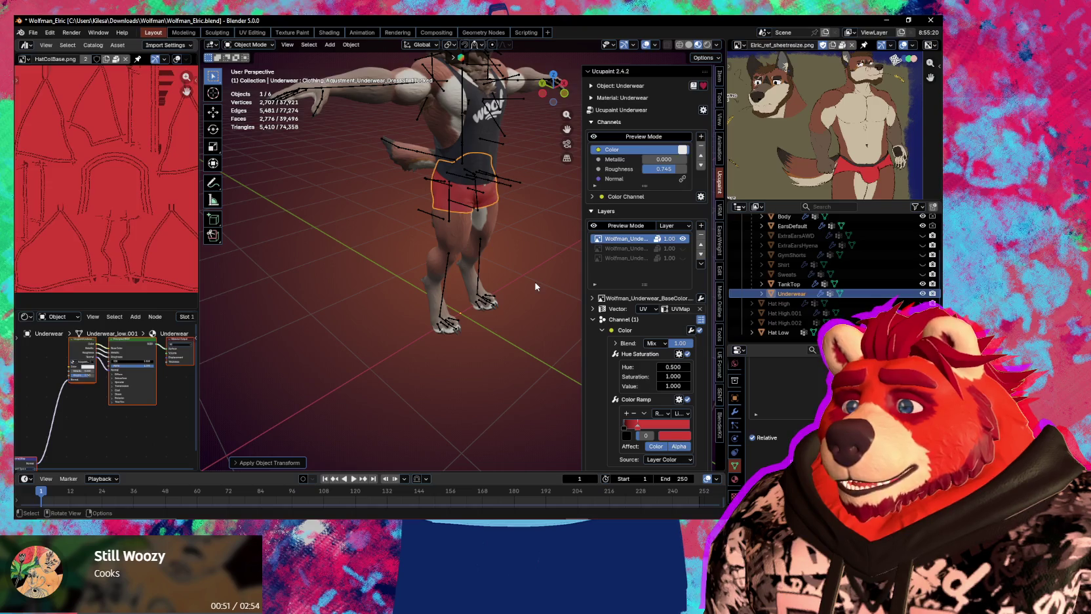
# Move the underwear up along Z so it sits on the wolf's head above the red cap
pyautogui.moveTo(535, 287); pyautogui.dragTo(512, 389, button='middle')
pyautogui.press('g')
pyautogui.click(504, 234)
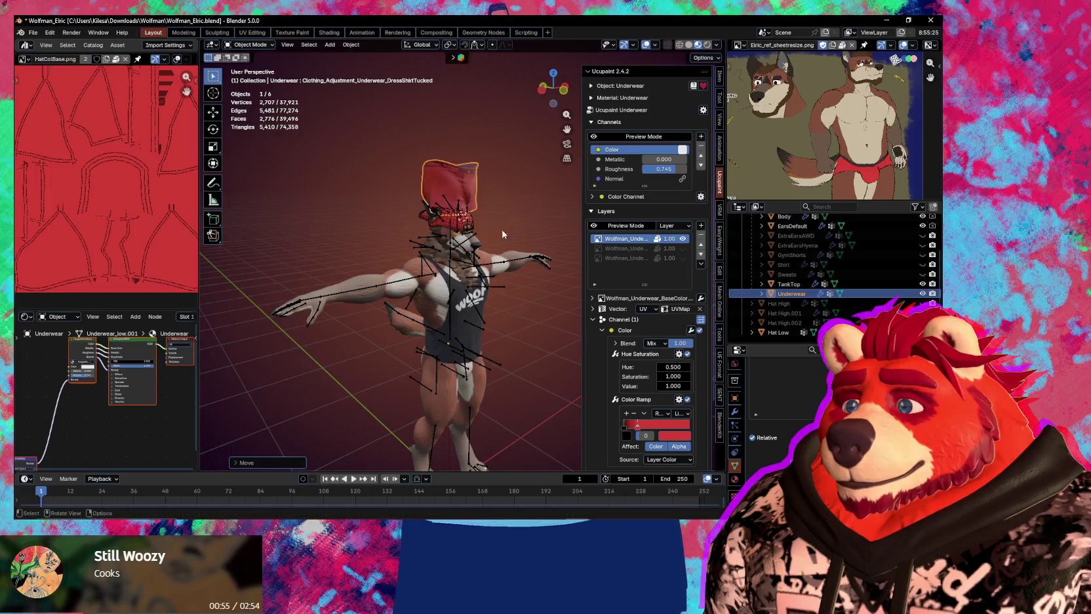
pyautogui.keyDown('ctrl'); pyautogui.moveTo(504, 234); pyautogui.dragTo(486, 303, button='middle'); pyautogui.keyUp('ctrl')
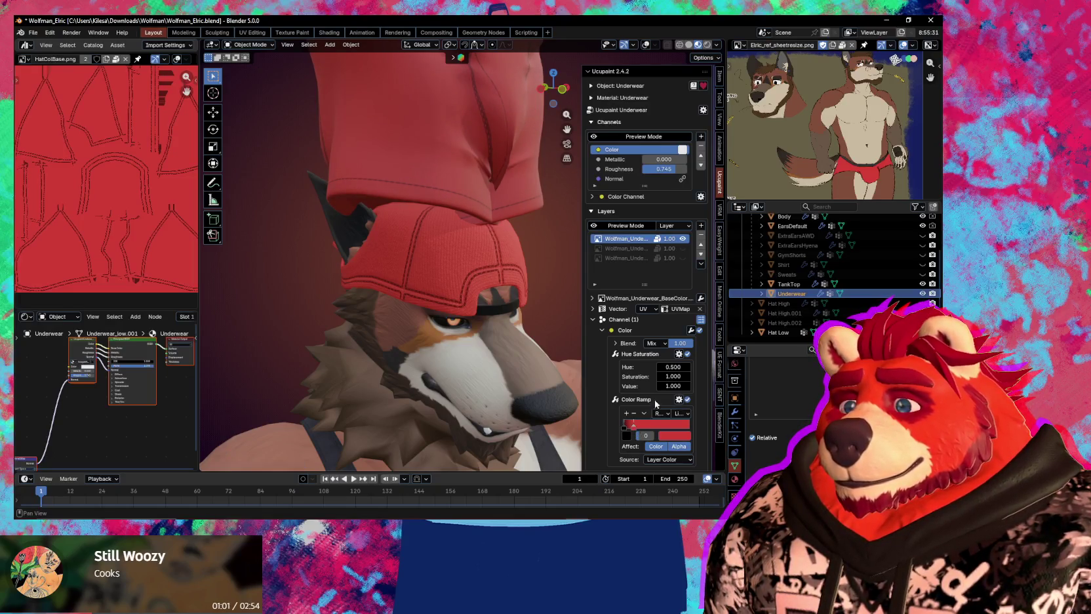
# Set the underwear layer's Hue Saturation modifier Saturation to 1.06, trying a few values first
pyautogui.moveTo(670, 376); pyautogui.dragTo(673, 377)
pyautogui.moveTo(531, 345); pyautogui.dragTo(517, 356, button='middle')
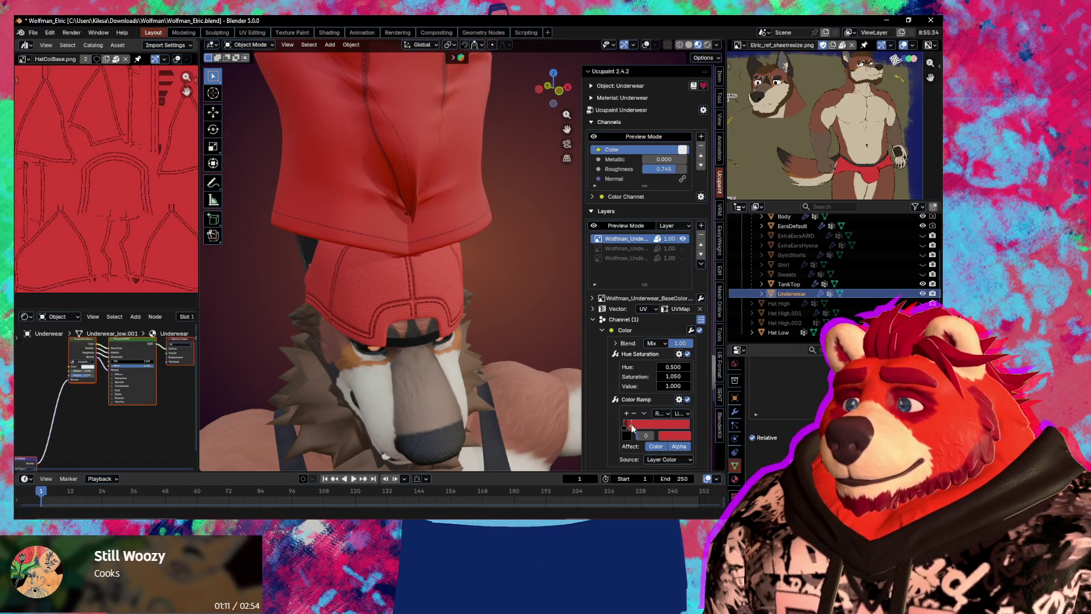
pyautogui.click(687, 377)
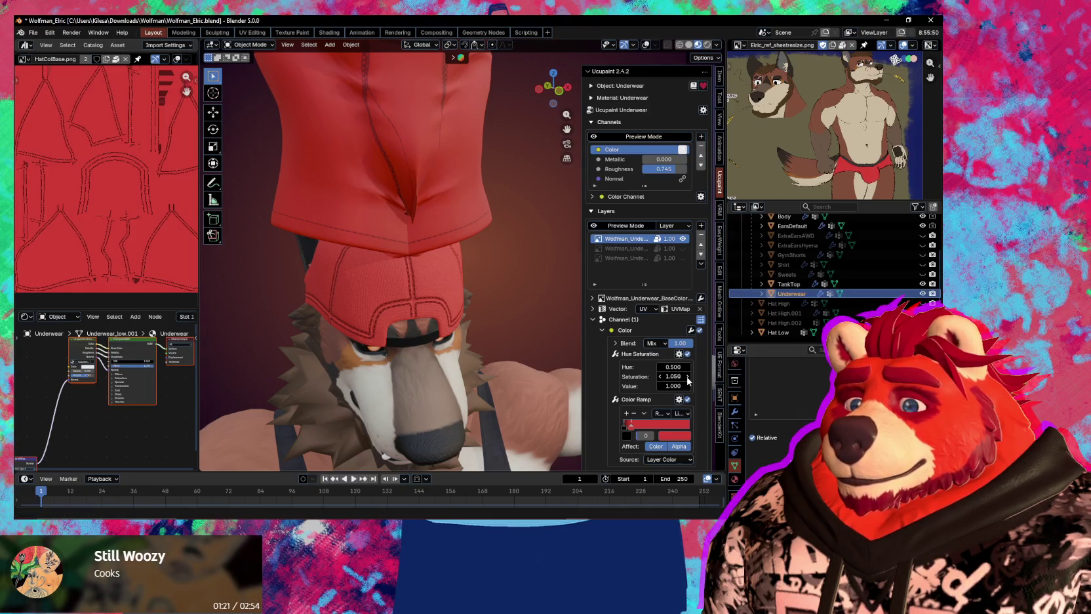
pyautogui.click(663, 379)
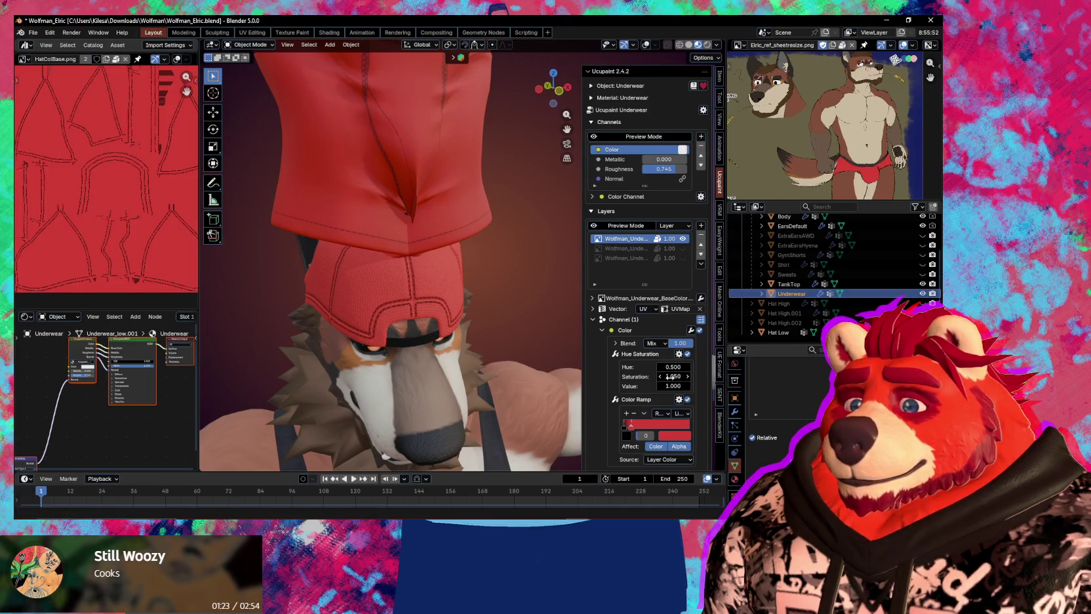
pyautogui.moveTo(677, 378); pyautogui.dragTo(677, 378)
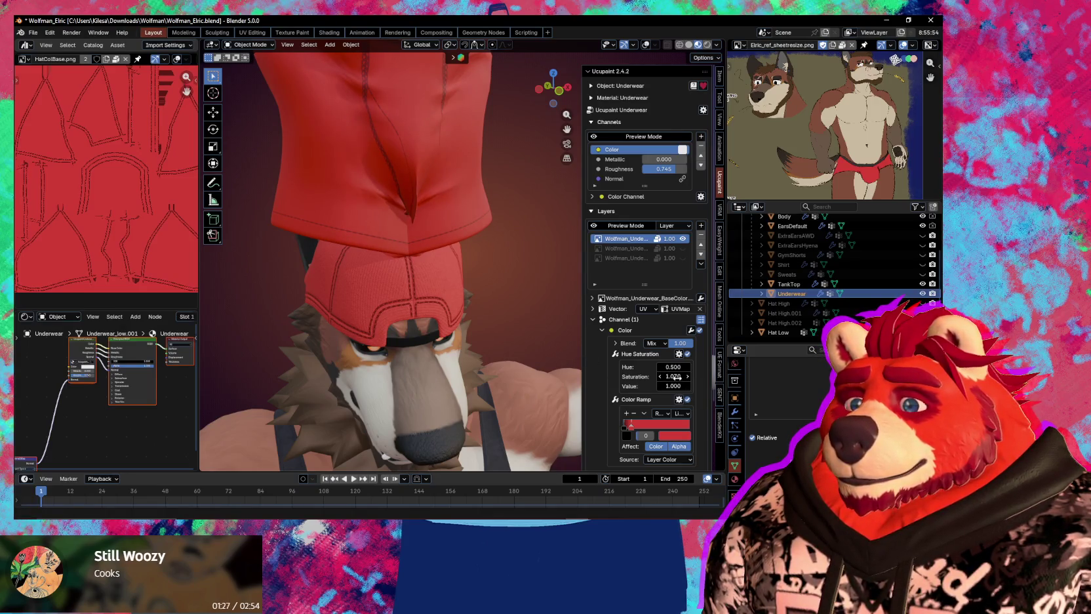
pyautogui.click(677, 377)
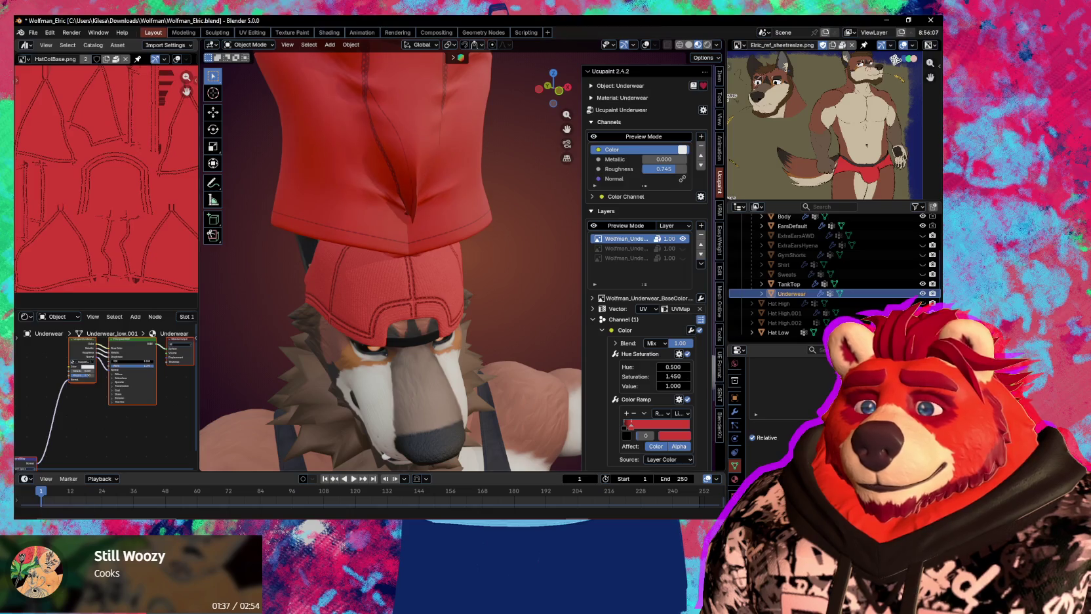
pyautogui.click(679, 375)
pyautogui.write('1.0')
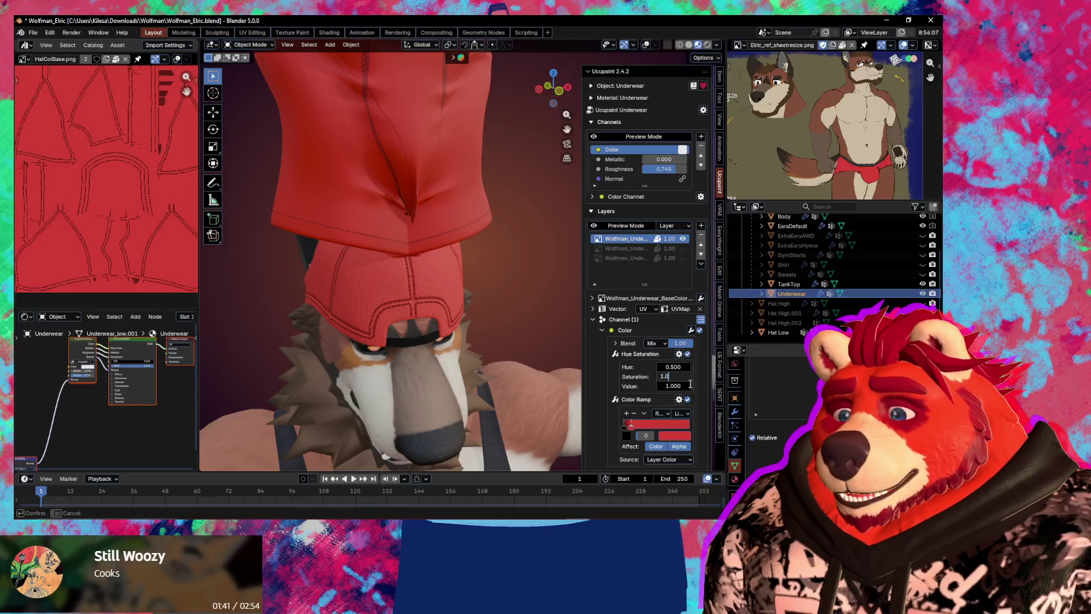
pyautogui.write('6')
pyautogui.press('Return')
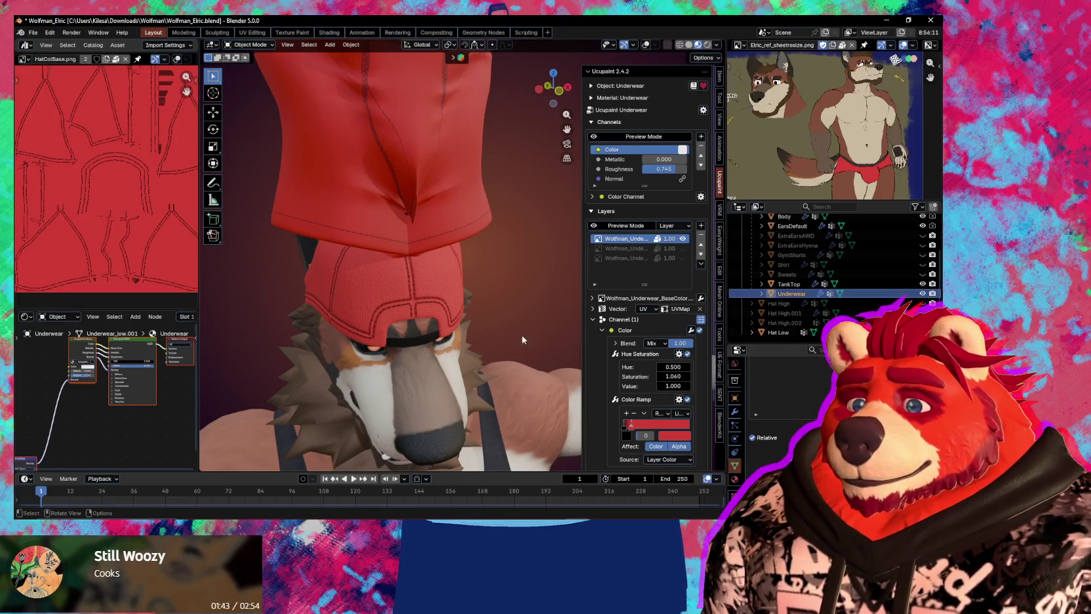
pyautogui.moveTo(523, 339)
pyautogui.mouseDown(button='middle')
pyautogui.moveTo(535, 329)
pyautogui.moveTo(384, 349)
pyautogui.moveTo(484, 357)
pyautogui.moveTo(452, 347)
pyautogui.mouseUp(button='middle')
# Clear the underwear's location, then undo so it stays on the head
pyautogui.hotkey('alt', 'g')
pyautogui.scroll(-5, 485, 355)
pyautogui.hotkey('ctrl', 'z')
pyautogui.scroll(3, 454, 330)
pyautogui.scroll(3, 452, 305)
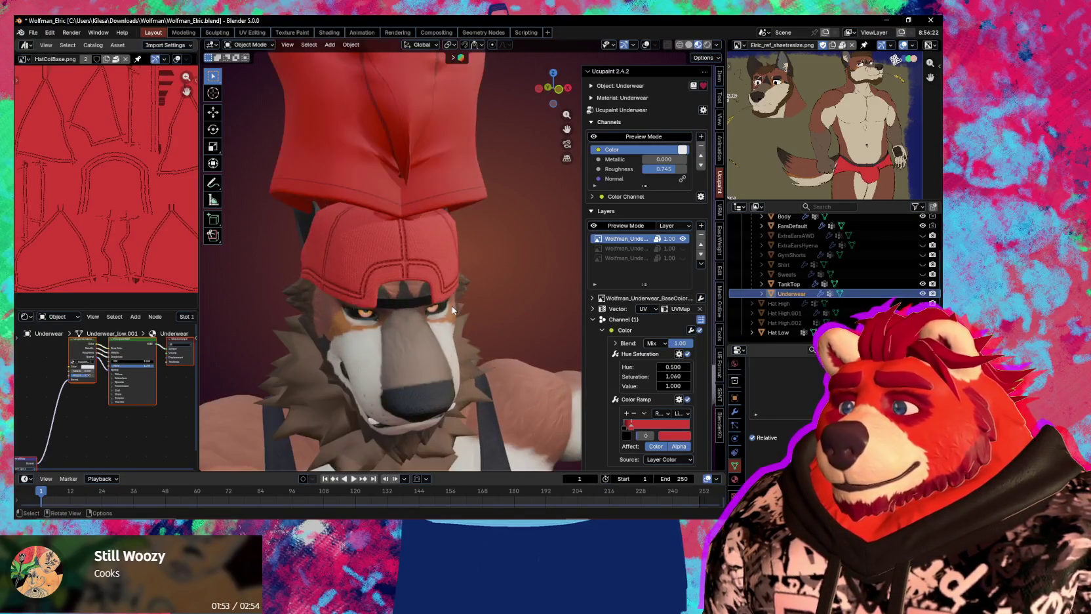
pyautogui.moveTo(451, 305); pyautogui.dragTo(476, 338, button='middle')
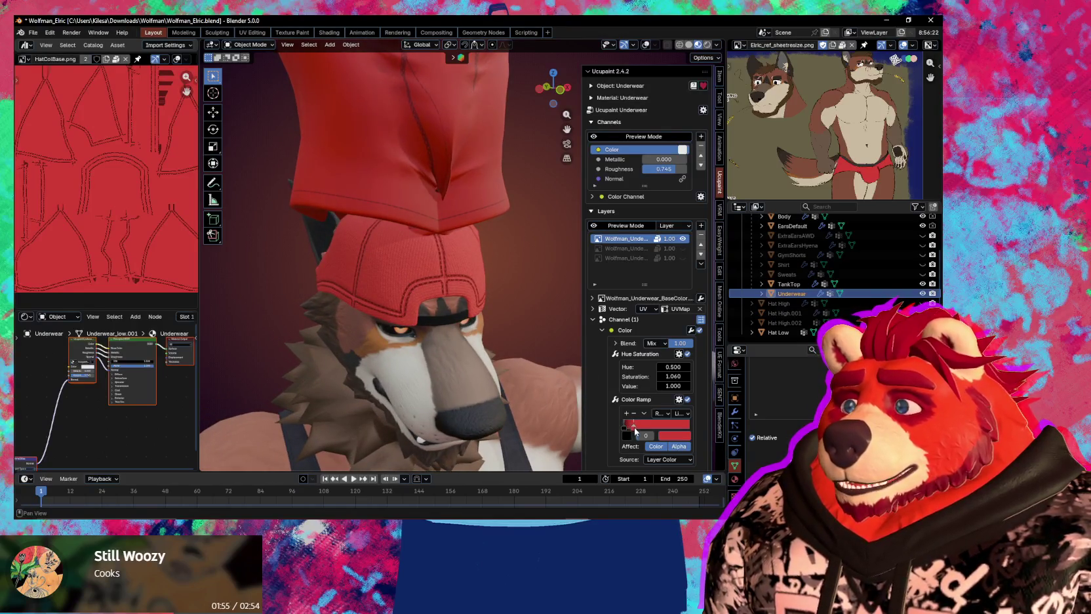
# Shift the Color Ramp stop left to brighten the red and lower Saturation to 1.040
pyautogui.moveTo(635, 431); pyautogui.dragTo(631, 429)
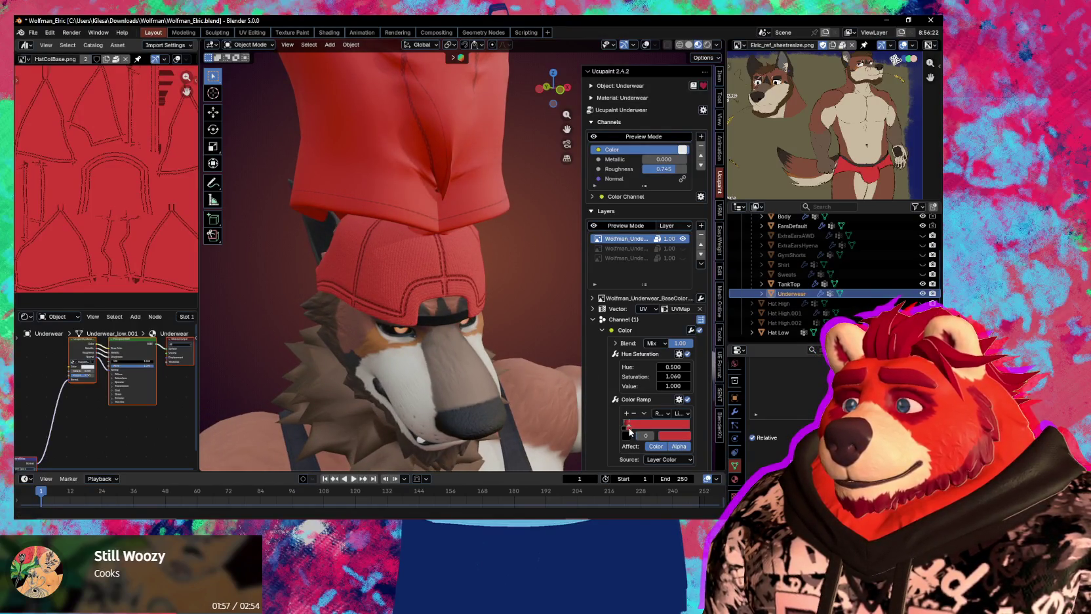
pyautogui.scroll(-3, 515, 390)
pyautogui.moveTo(514, 390); pyautogui.dragTo(493, 392, button='middle')
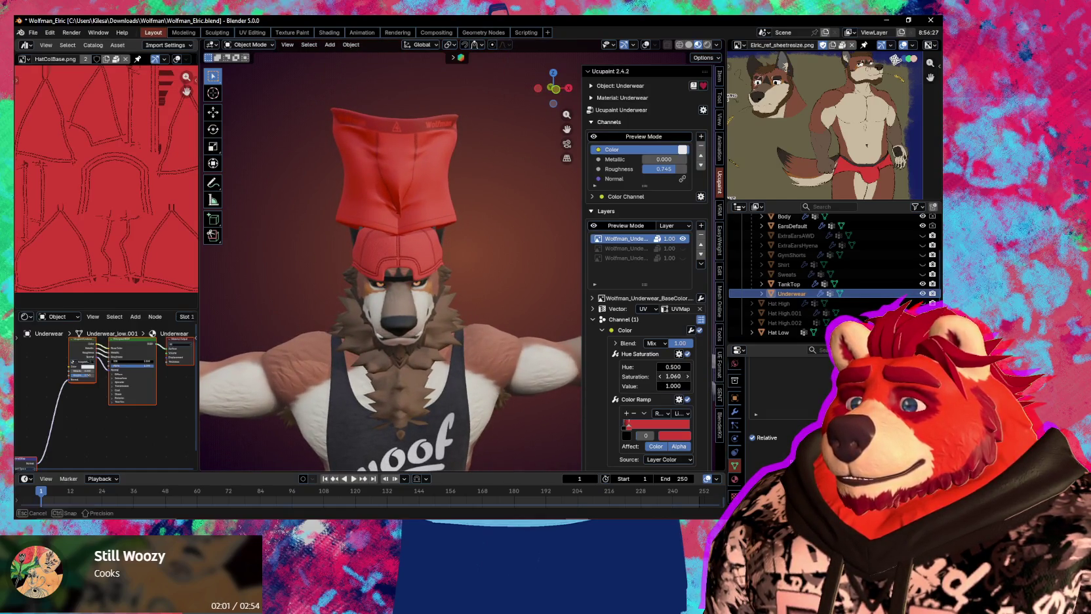
pyautogui.moveTo(674, 376); pyautogui.dragTo(666, 377)
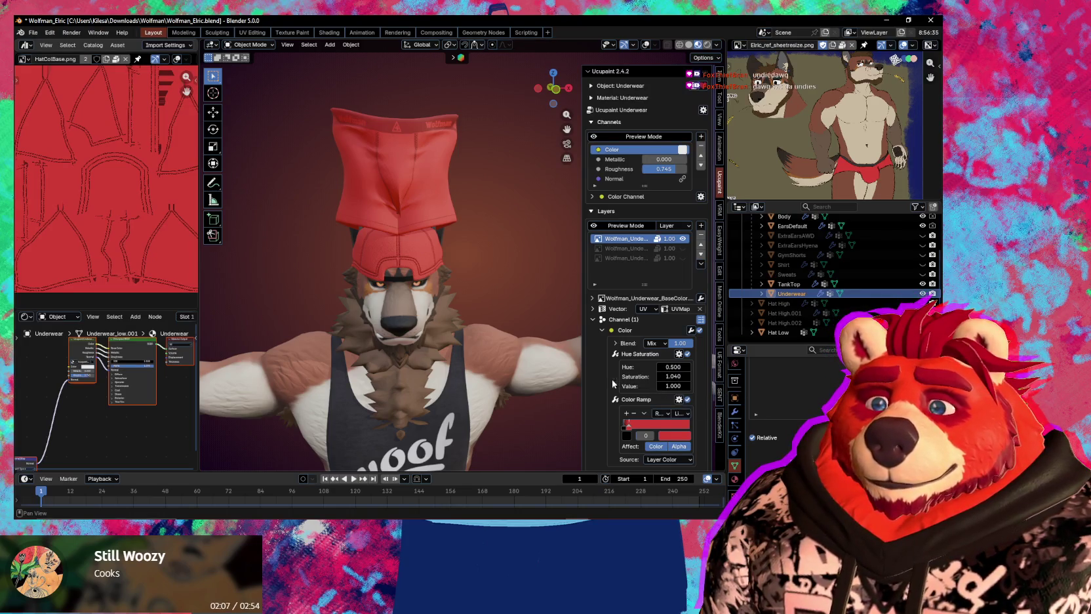
pyautogui.scroll(-3, 459, 318)
pyautogui.moveTo(433, 321)
pyautogui.mouseDown(button='middle')
pyautogui.moveTo(471, 315)
pyautogui.moveTo(459, 319)
pyautogui.moveTo(451, 301)
pyautogui.mouseUp(button='middle')
# Clear the underwear's location so it returns to the hips, and inspect the 'woof' tank top
pyautogui.hotkey('alt', 'g')
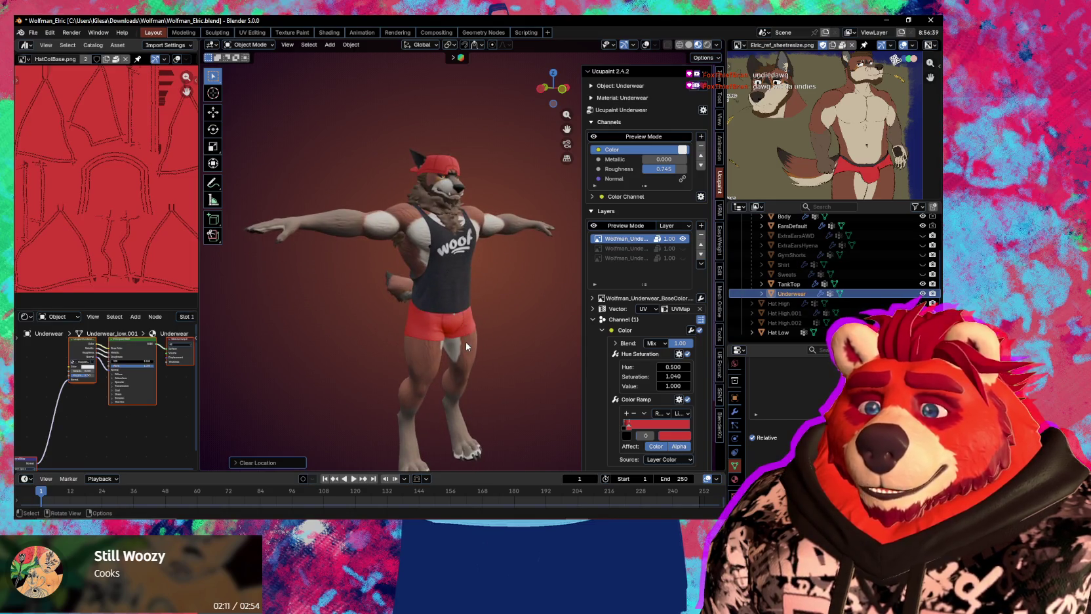
pyautogui.moveTo(466, 344); pyautogui.dragTo(467, 332, button='middle')
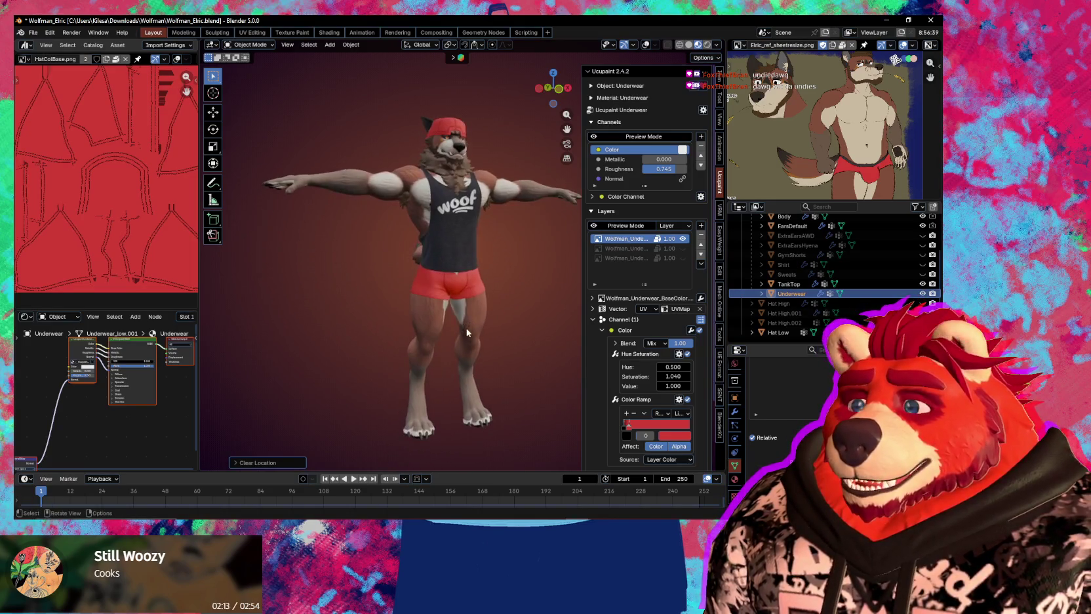
pyautogui.scroll(2, 467, 333)
pyautogui.scroll(2, 496, 312)
pyautogui.scroll(3, 492, 327)
pyautogui.moveTo(466, 254); pyautogui.dragTo(474, 287, button='middle')
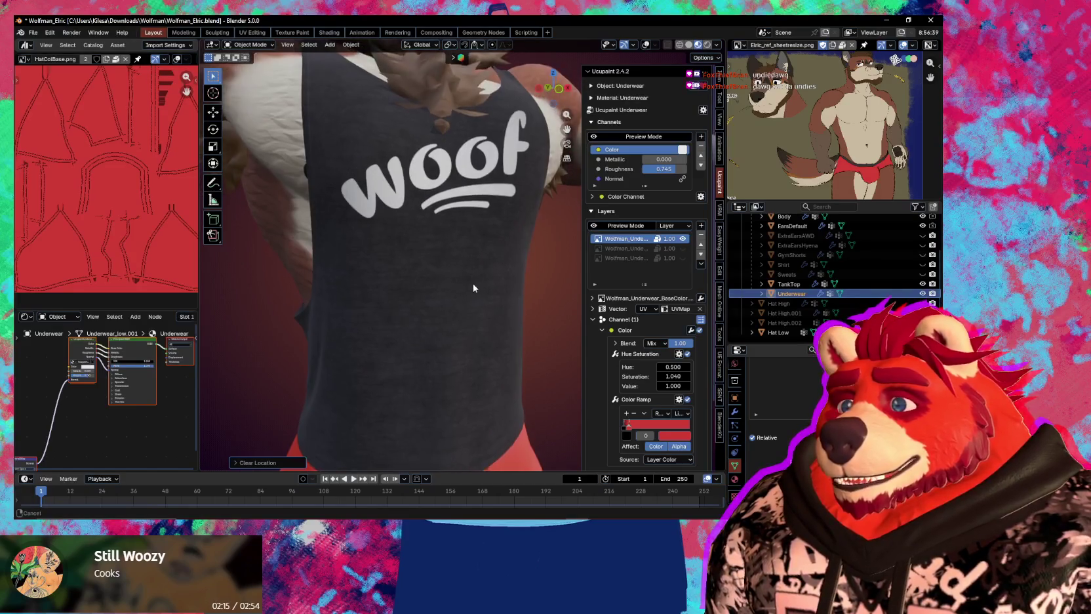
# Hide the paint layer sidebar and view the wolf from a three-quarter angle
pyautogui.press('n')
pyautogui.scroll(-3, 498, 341)
pyautogui.scroll(-2, 504, 372)
pyautogui.scroll(-2, 502, 377)
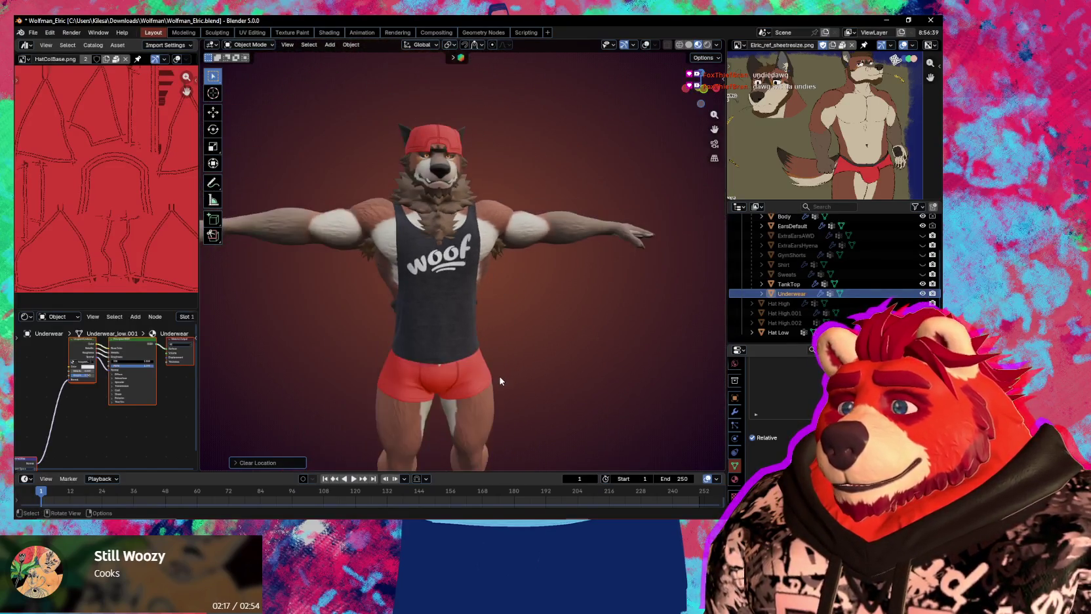
pyautogui.moveTo(500, 377)
pyautogui.mouseDown(button='middle')
pyautogui.moveTo(514, 394)
pyautogui.moveTo(538, 374)
pyautogui.mouseUp(button='middle')
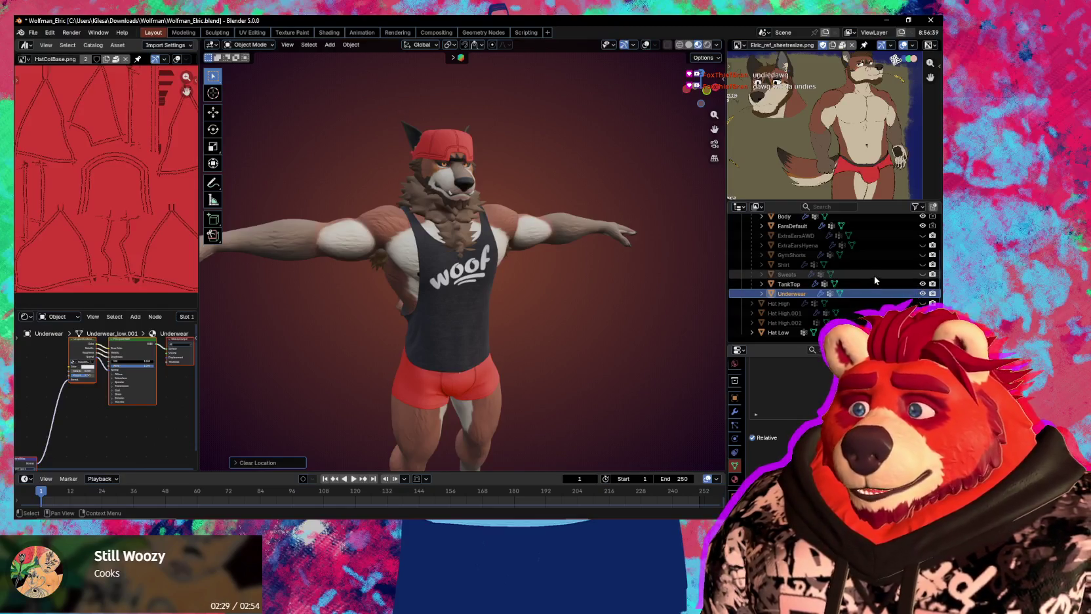
# Hide Underwear and show and select GymShorts in the Outliner, with overlays back on
pyautogui.click(924, 293)
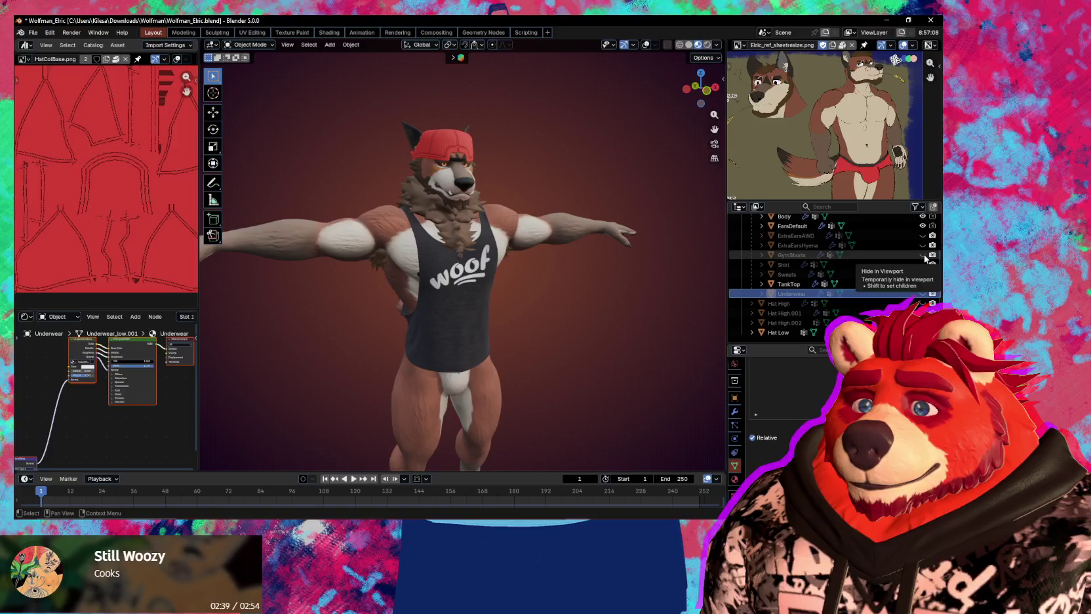
pyautogui.click(922, 254)
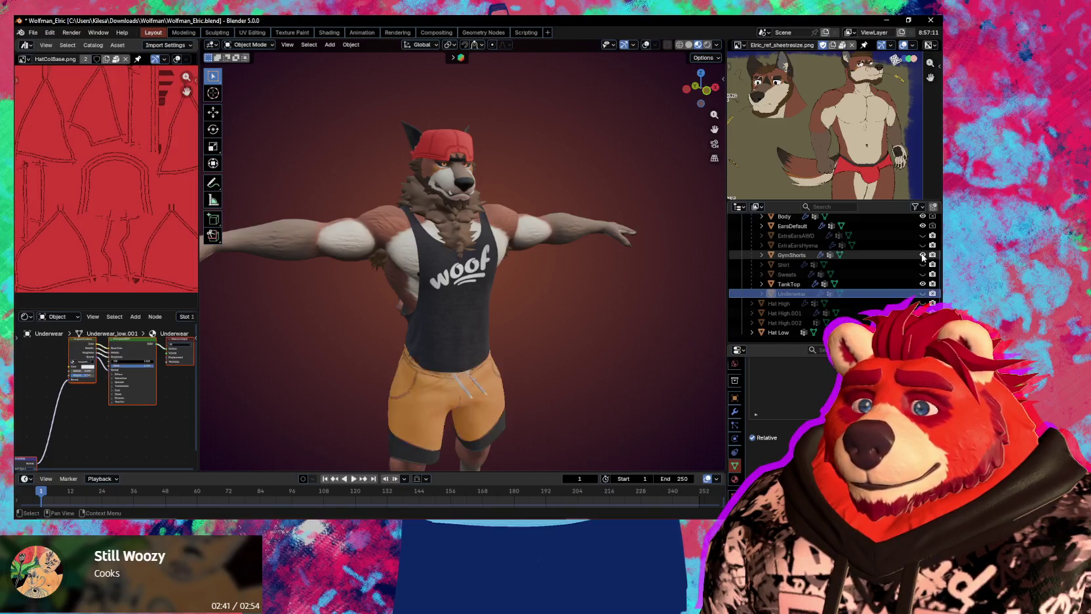
pyautogui.click(906, 254)
pyautogui.moveTo(695, 279)
pyautogui.mouseDown(button='middle')
pyautogui.moveTo(601, 295)
pyautogui.moveTo(560, 269)
pyautogui.moveTo(646, 287)
pyautogui.mouseUp(button='middle')
pyautogui.hotkey('shift', 'alt', 'z')
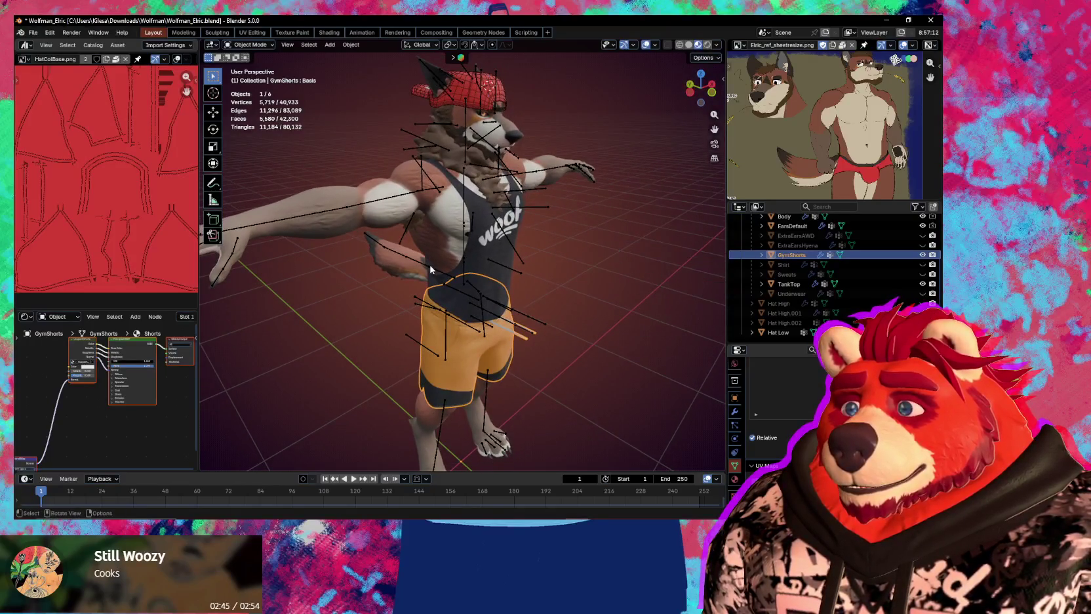
# Select the Body mesh and resize the Outliner and Properties panels to enlarge the Shape Keys list
pyautogui.click(438, 229)
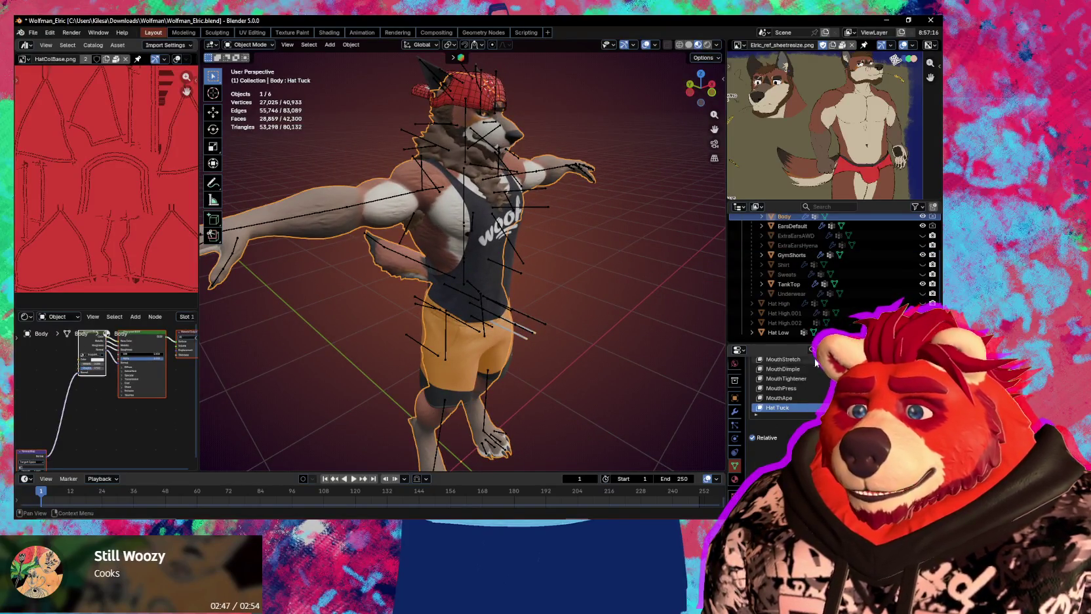
pyautogui.moveTo(786, 343); pyautogui.dragTo(793, 257)
pyautogui.moveTo(839, 326); pyautogui.dragTo(839, 467)
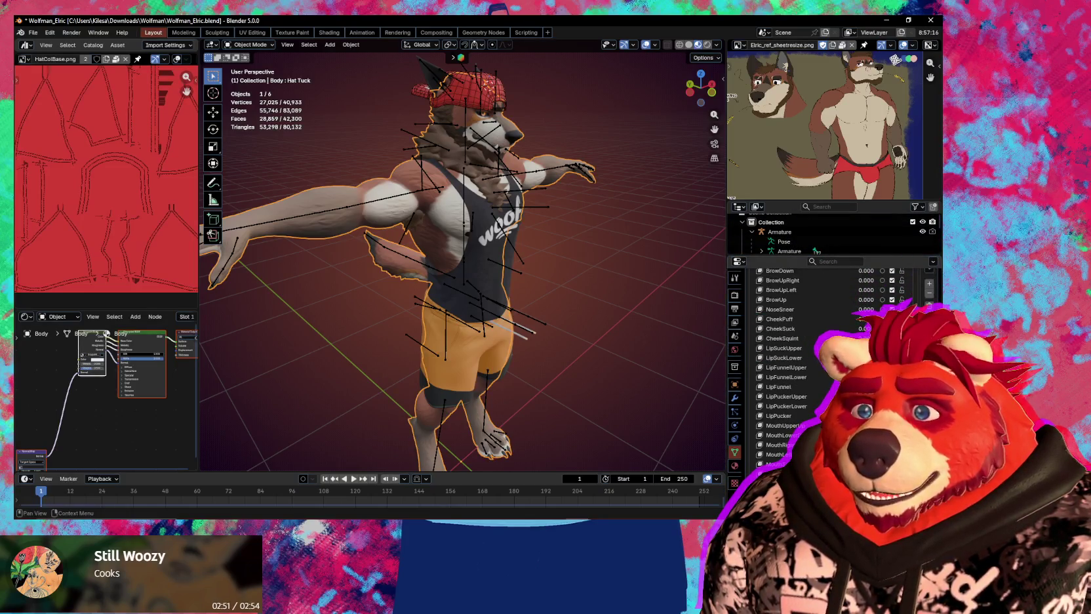
pyautogui.scroll(2, 852, 275)
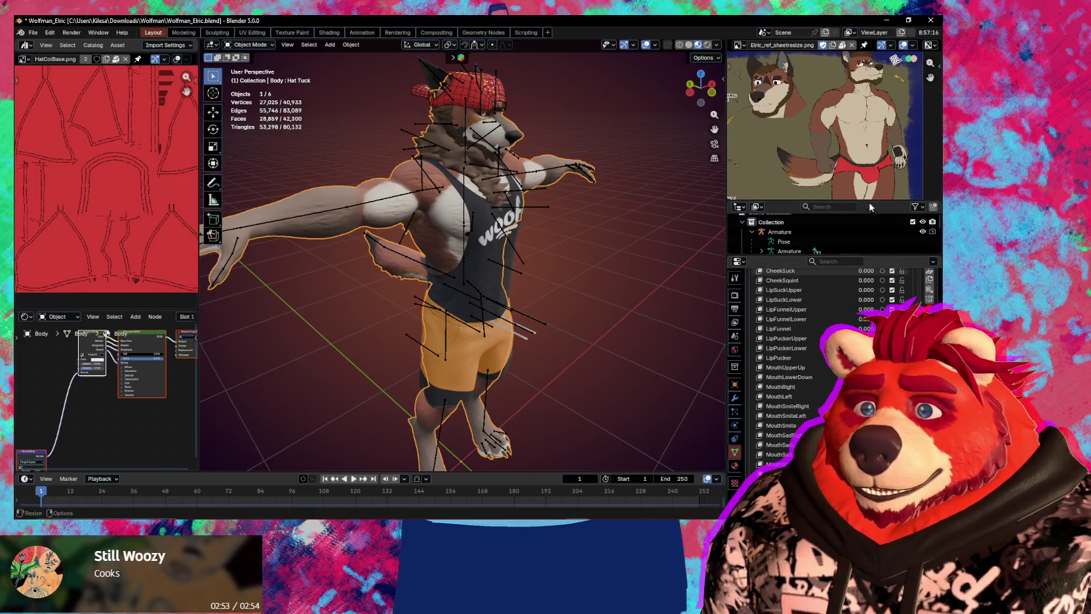
pyautogui.moveTo(873, 202); pyautogui.dragTo(872, 100)
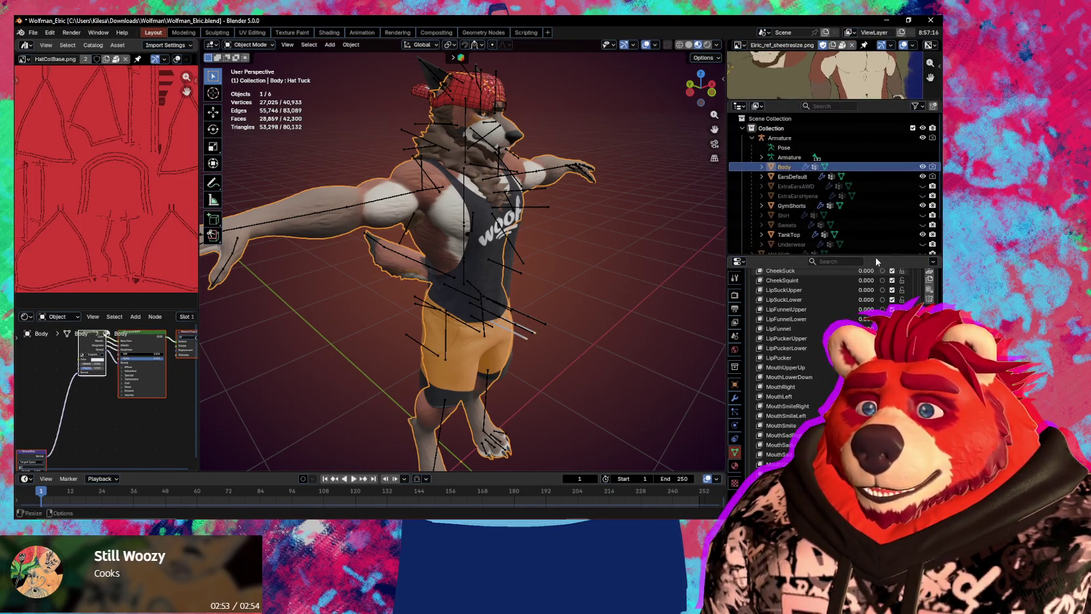
pyautogui.moveTo(876, 261); pyautogui.dragTo(866, 183)
# Scroll through the Body's facial, face-tracking and MMD shape keys
pyautogui.scroll(2, 820, 262)
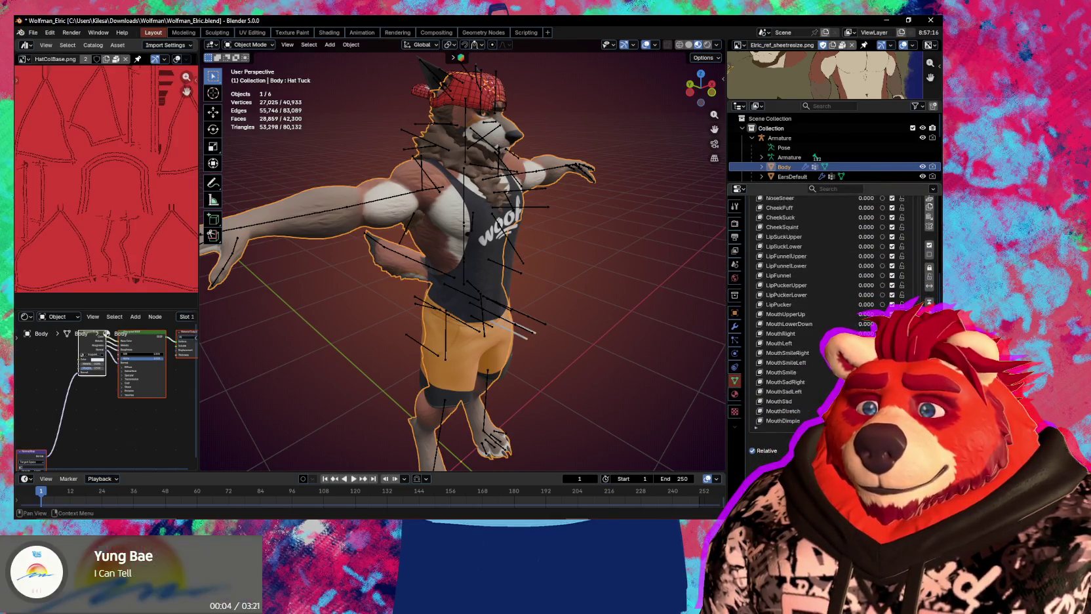
pyautogui.scroll(-3, 806, 263)
pyautogui.scroll(-3, 807, 262)
pyautogui.scroll(-2, 807, 262)
pyautogui.scroll(-2, 807, 263)
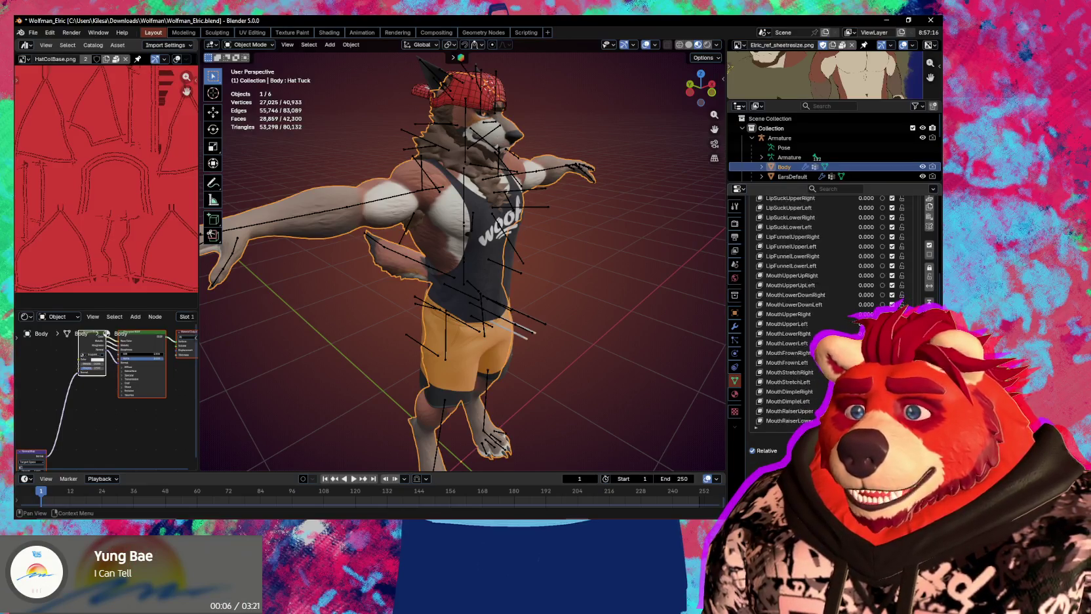
pyautogui.scroll(3, 807, 295)
pyautogui.scroll(3, 807, 295)
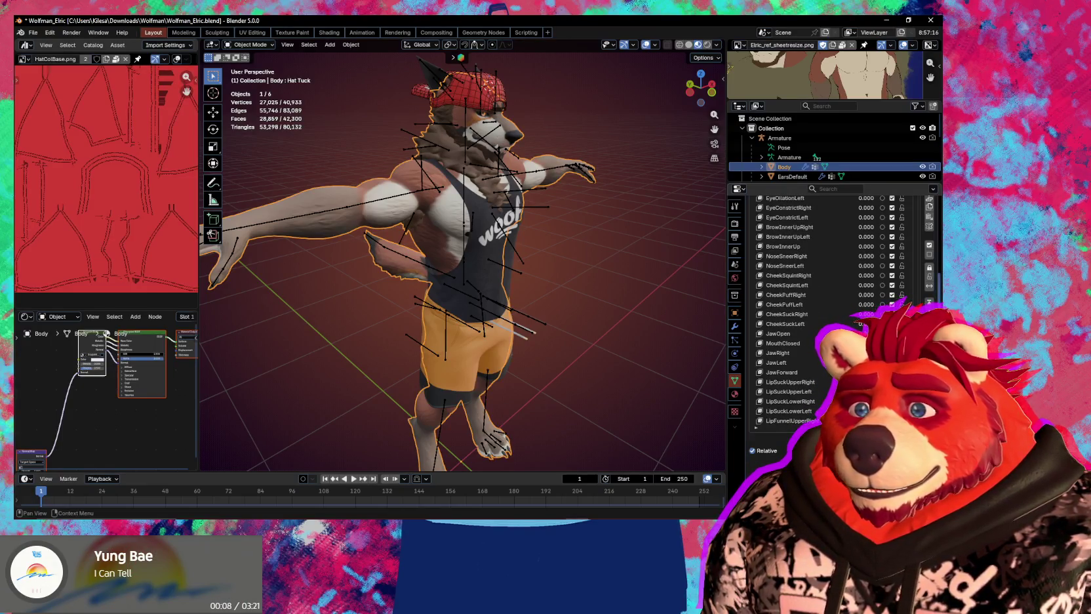
pyautogui.scroll(2, 807, 295)
pyautogui.scroll(1, 807, 295)
pyautogui.scroll(2, 806, 295)
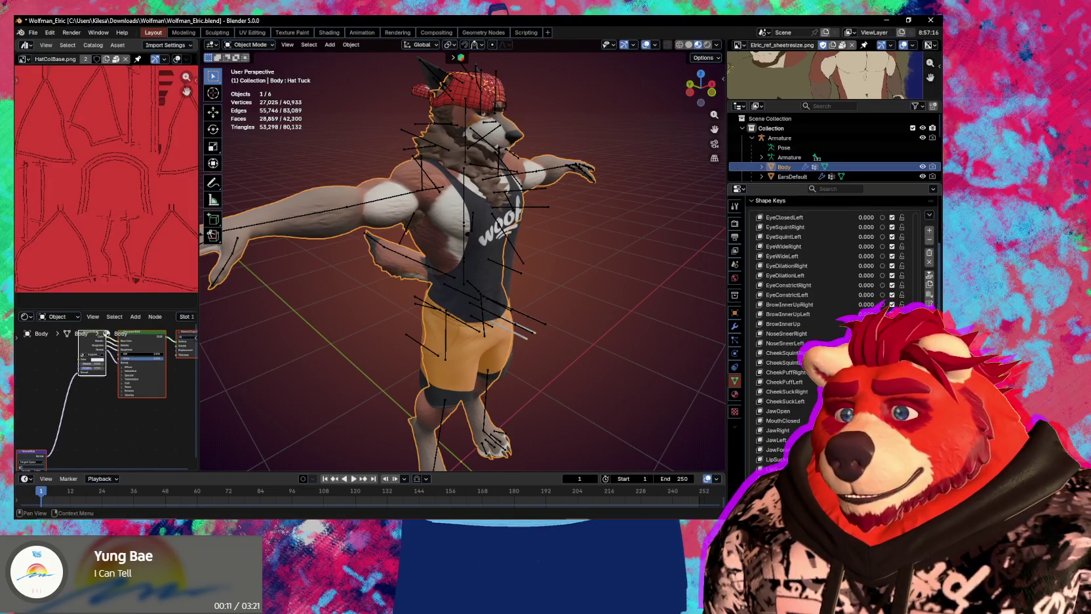
pyautogui.scroll(-1, 807, 295)
pyautogui.scroll(1, 806, 295)
pyautogui.scroll(1, 807, 295)
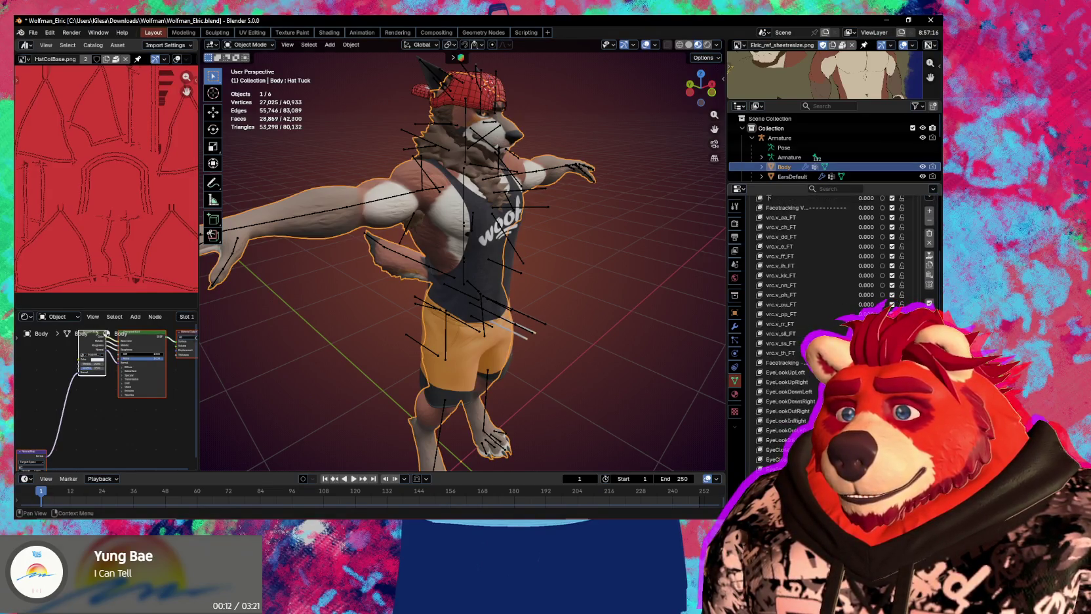
pyautogui.scroll(1, 807, 295)
pyautogui.scroll(1, 806, 295)
pyautogui.scroll(-4, 890, 303)
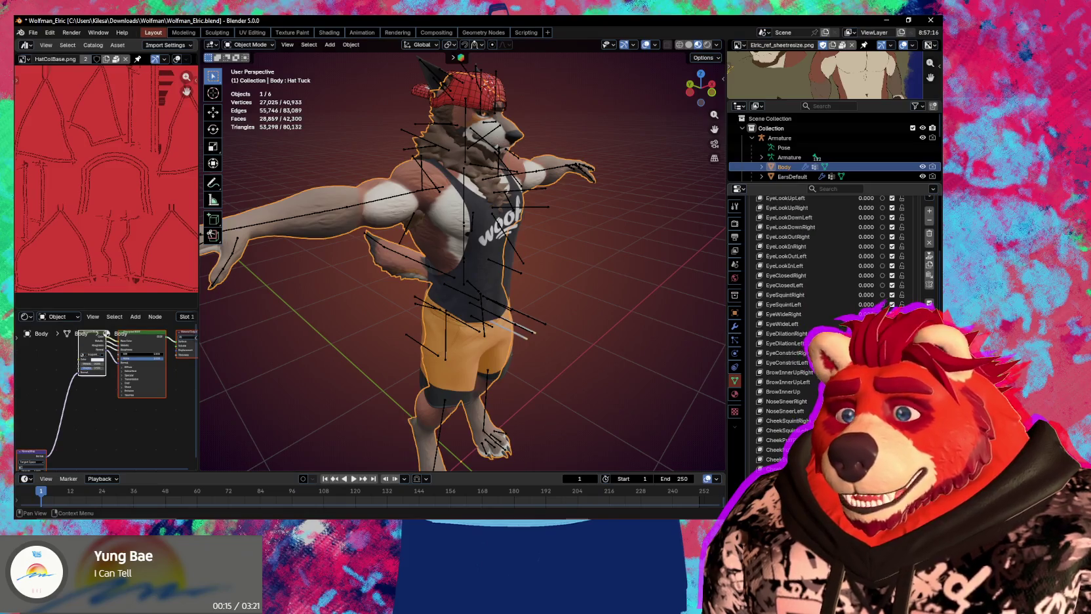
pyautogui.scroll(-5, 889, 302)
pyautogui.scroll(-5, 890, 302)
pyautogui.scroll(-5, 890, 302)
pyautogui.scroll(-3, 890, 302)
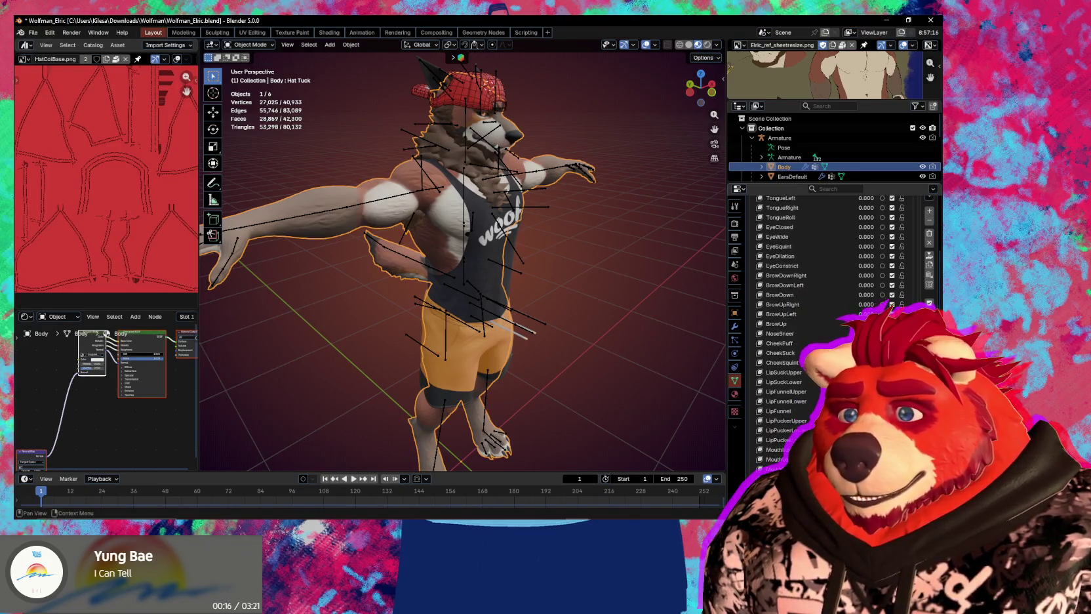
pyautogui.scroll(-2, 890, 302)
pyautogui.scroll(-3, 890, 302)
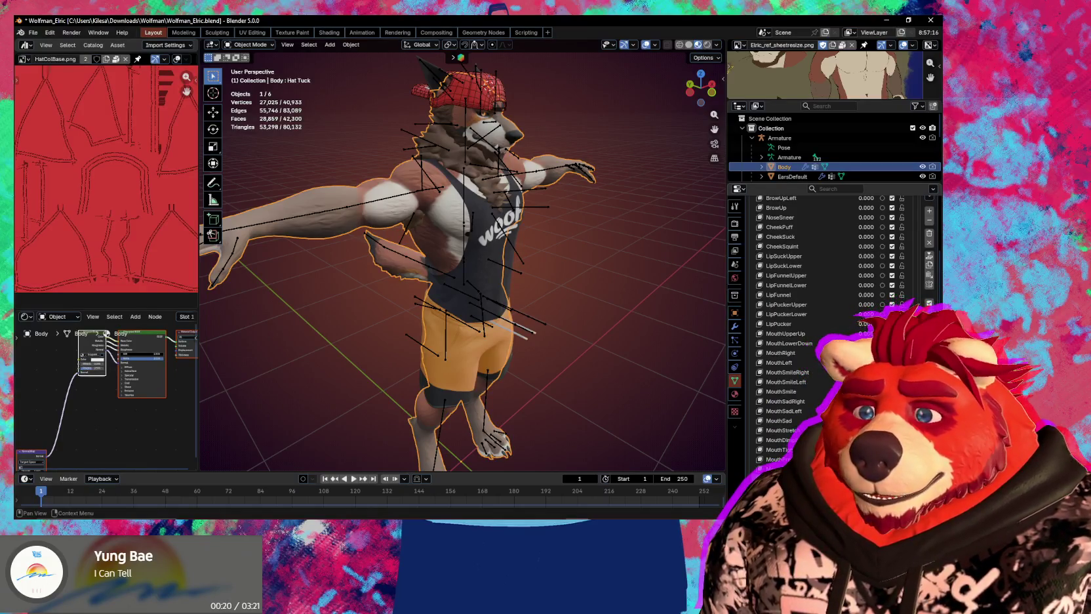
pyautogui.scroll(-3, 890, 302)
pyautogui.scroll(-3, 890, 302)
pyautogui.scroll(-3, 889, 303)
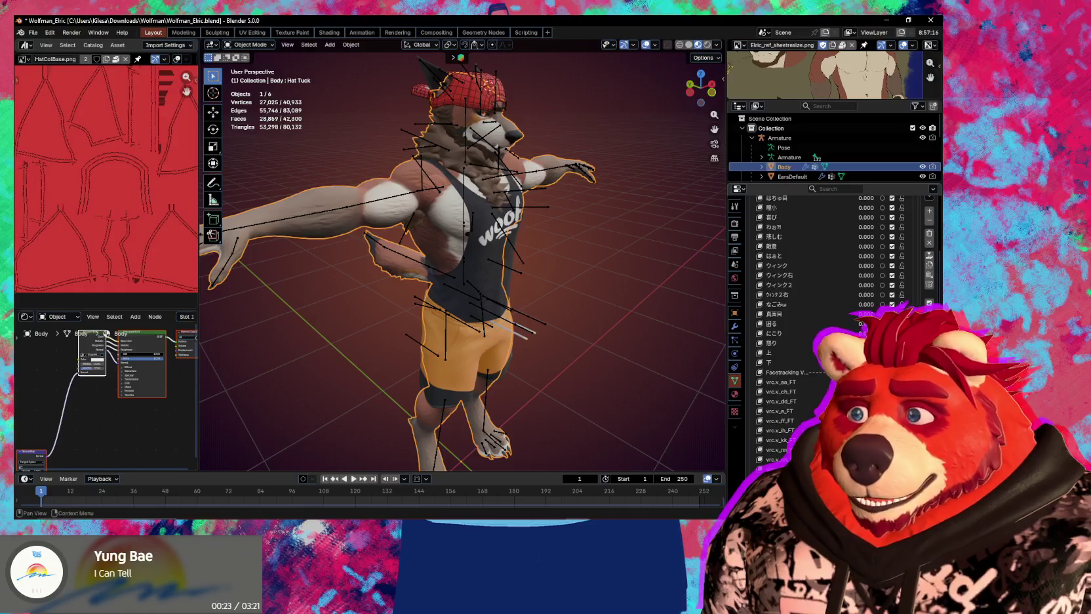
pyautogui.scroll(-2, 890, 302)
pyautogui.scroll(-2, 592, 312)
# Orbit to a front view of the wolf and turn viewport overlays off
pyautogui.moveTo(582, 298); pyautogui.dragTo(613, 332, button='middle')
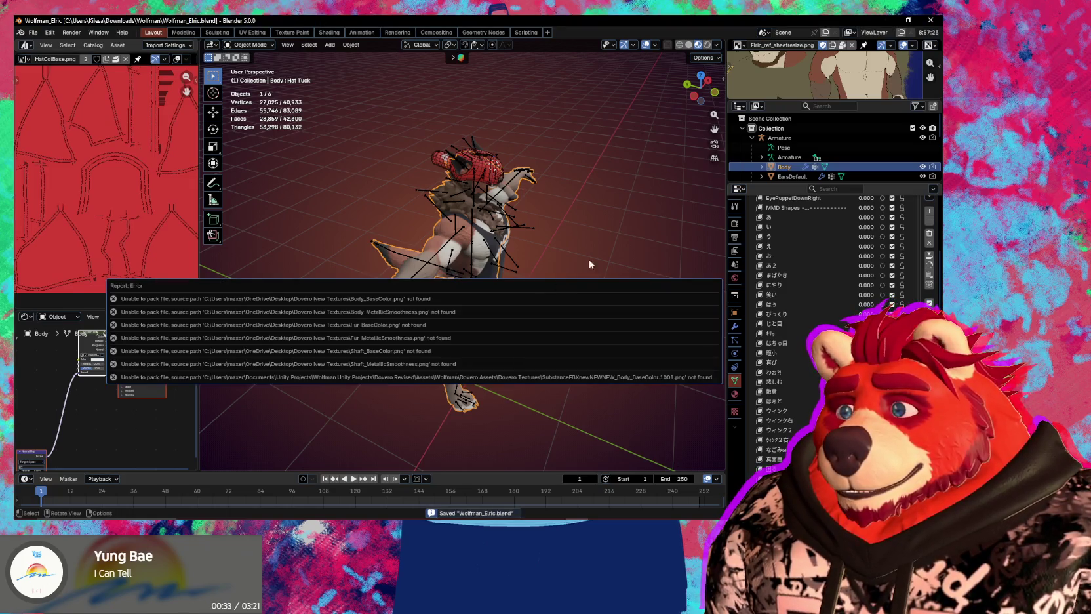
pyautogui.moveTo(594, 249)
pyautogui.mouseDown(button='middle')
pyautogui.moveTo(481, 267)
pyautogui.moveTo(512, 268)
pyautogui.moveTo(602, 325)
pyautogui.moveTo(630, 326)
pyautogui.mouseUp(button='middle')
pyautogui.hotkey('shift', 'alt', 'z')
pyautogui.scroll(2, 602, 326)
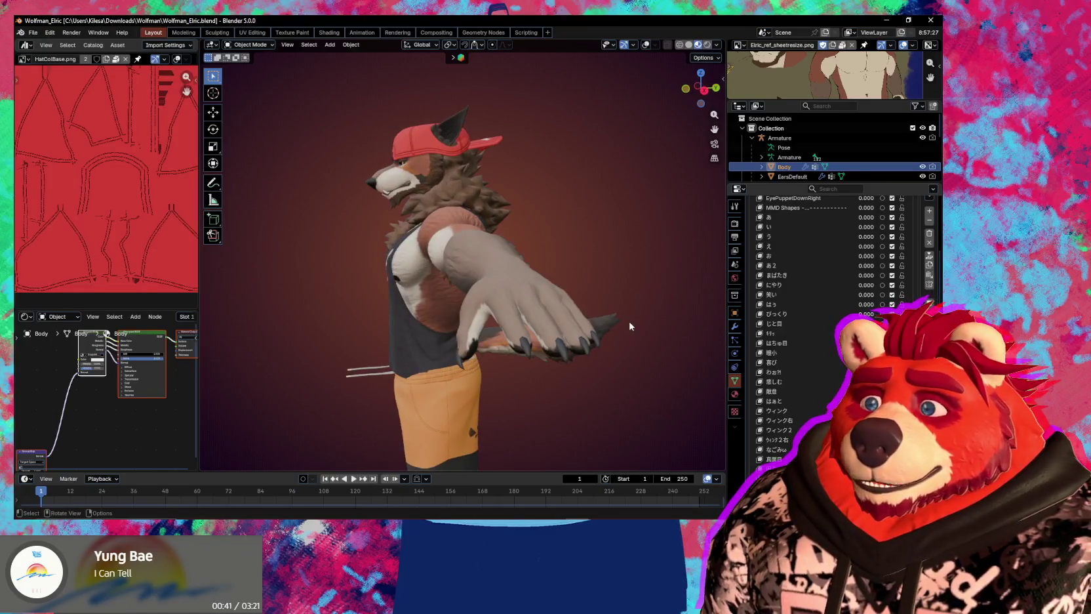
pyautogui.moveTo(581, 303)
pyautogui.mouseDown(button='middle')
pyautogui.moveTo(560, 322)
pyautogui.moveTo(502, 323)
pyautogui.moveTo(648, 358)
pyautogui.moveTo(550, 351)
pyautogui.moveTo(568, 319)
pyautogui.moveTo(541, 323)
pyautogui.moveTo(600, 325)
pyautogui.moveTo(545, 395)
pyautogui.mouseUp(button='middle')
pyautogui.moveTo(541, 323); pyautogui.dragTo(539, 392, button='middle')
pyautogui.scroll(3, 540, 392)
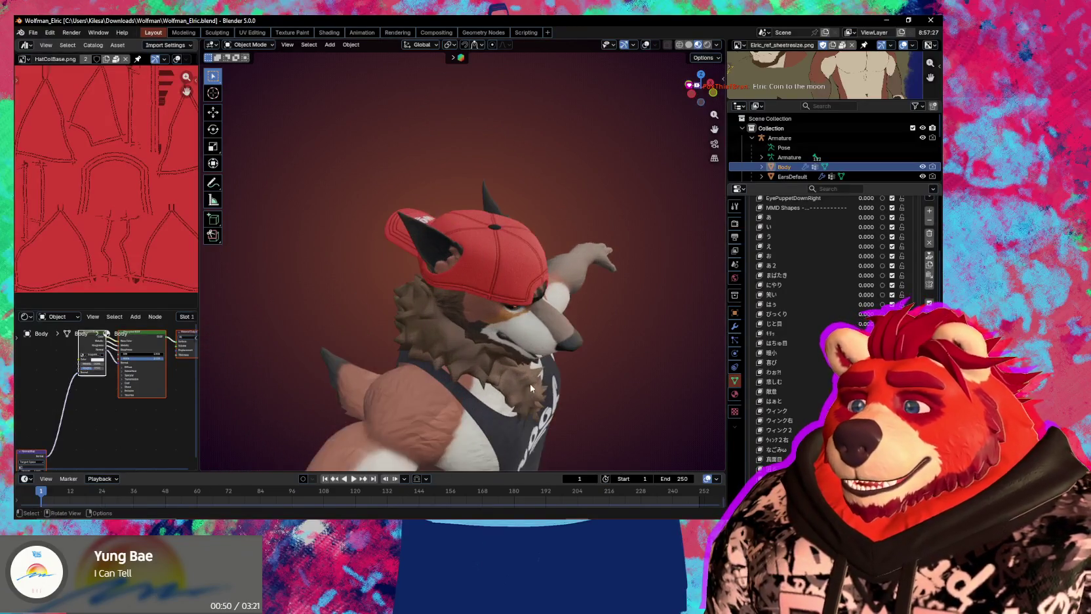
pyautogui.scroll(4, 531, 326)
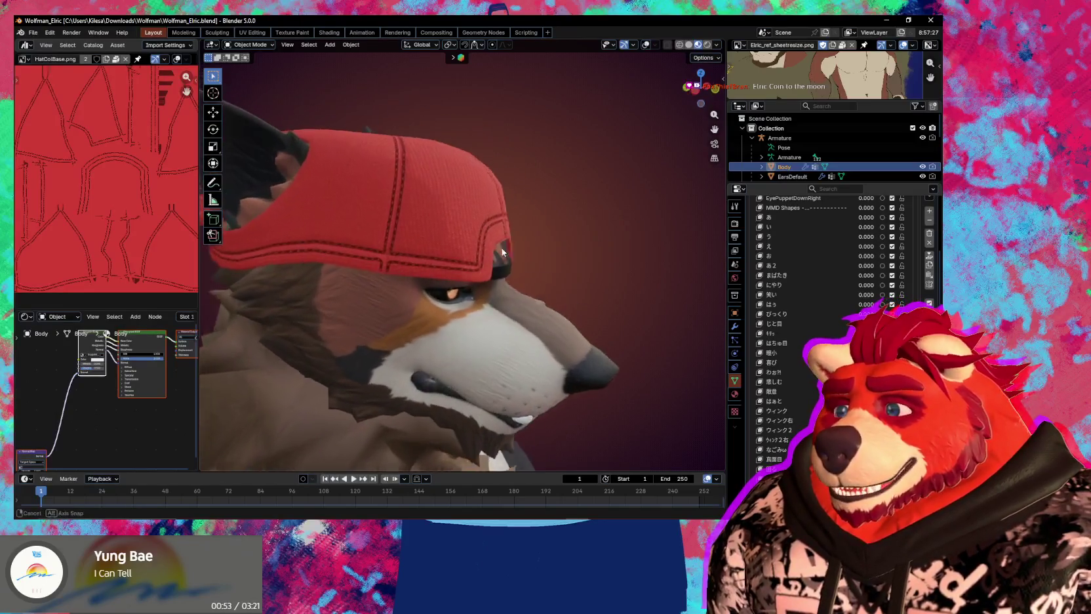
pyautogui.moveTo(530, 326)
pyautogui.mouseDown(button='middle')
pyautogui.moveTo(427, 316)
pyautogui.moveTo(518, 322)
pyautogui.moveTo(512, 297)
pyautogui.moveTo(499, 309)
pyautogui.moveTo(542, 318)
pyautogui.moveTo(554, 253)
pyautogui.moveTo(502, 278)
pyautogui.moveTo(575, 265)
pyautogui.moveTo(537, 249)
pyautogui.moveTo(609, 236)
pyautogui.moveTo(467, 237)
pyautogui.moveTo(609, 269)
pyautogui.moveTo(592, 246)
pyautogui.moveTo(597, 257)
pyautogui.moveTo(577, 263)
pyautogui.moveTo(471, 261)
pyautogui.moveTo(607, 254)
pyautogui.moveTo(464, 256)
pyautogui.moveTo(614, 249)
pyautogui.moveTo(491, 258)
pyautogui.moveTo(628, 260)
pyautogui.moveTo(544, 256)
pyautogui.moveTo(597, 260)
pyautogui.moveTo(504, 270)
pyautogui.moveTo(546, 293)
pyautogui.moveTo(516, 279)
pyautogui.mouseUp(button='middle')
# In Pose Mode, rotate the head bone to test the cap, then cancel the rotation
pyautogui.hotkey('shift', 'alt', 'z')
pyautogui.hotkey('ctrl', 'Tab')
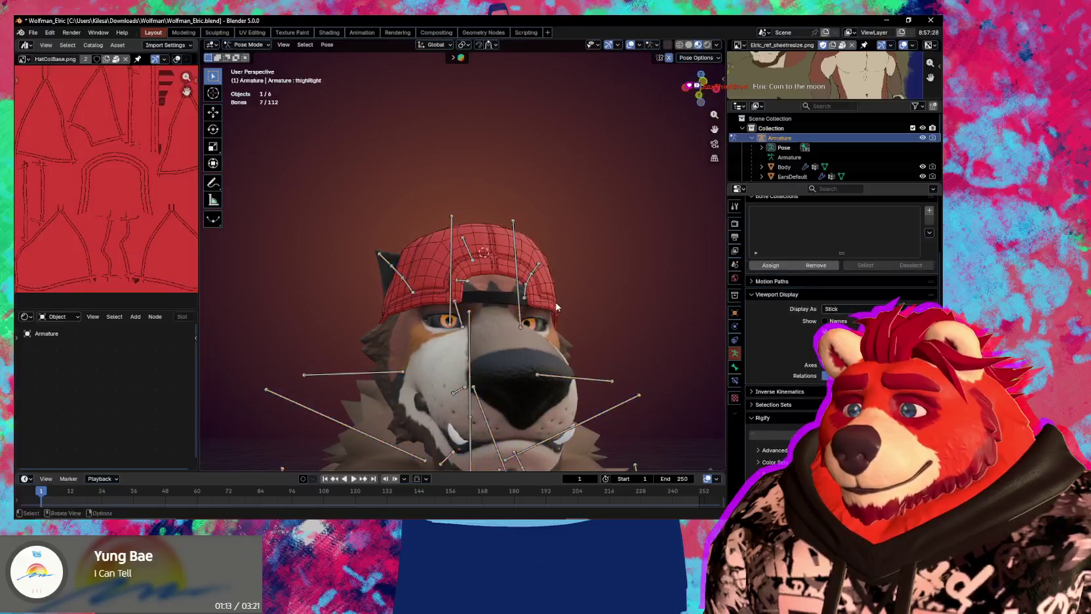
pyautogui.hotkey('shift', 'alt', 'z')
pyautogui.press('r')
pyautogui.press('r')
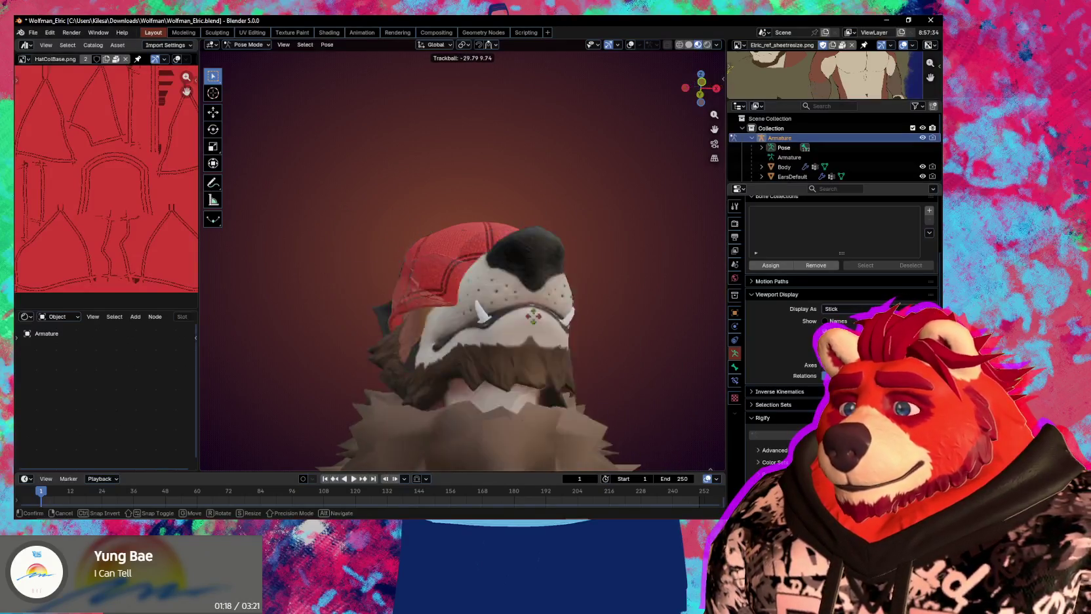
pyautogui.press('Escape')
# Return to Object Mode with overlays on and select the Hat Low cap
pyautogui.hotkey('ctrl', 'Tab')
pyautogui.hotkey('shift', 'alt', 'z')
pyautogui.moveTo(471, 256)
pyautogui.mouseDown(button='middle')
pyautogui.moveTo(516, 337)
pyautogui.moveTo(480, 305)
pyautogui.moveTo(537, 387)
pyautogui.mouseUp(button='middle')
pyautogui.click(481, 305)
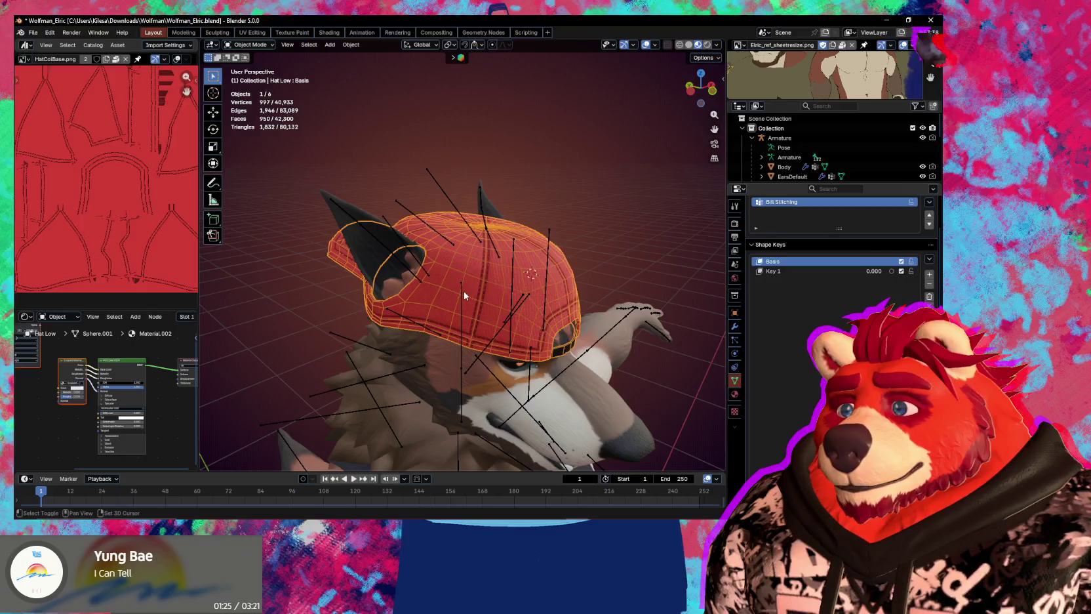
# Parent the Hat Low cap to the wolf's armature
pyautogui.keyDown('shift'); pyautogui.click(463, 292); pyautogui.keyUp('shift')
pyautogui.hotkey('ctrl', 'p')
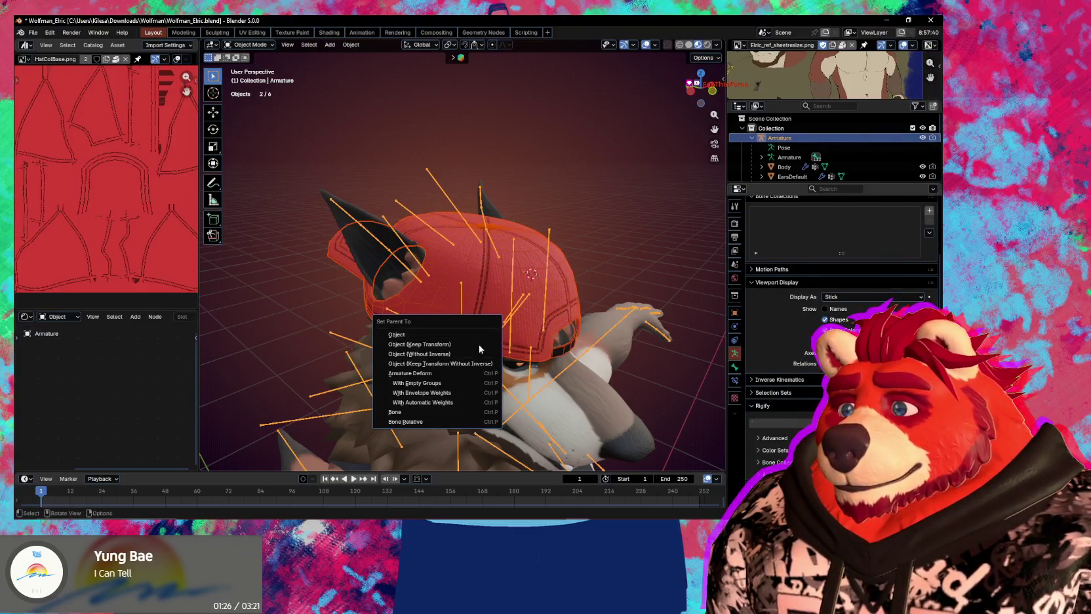
pyautogui.click(462, 383)
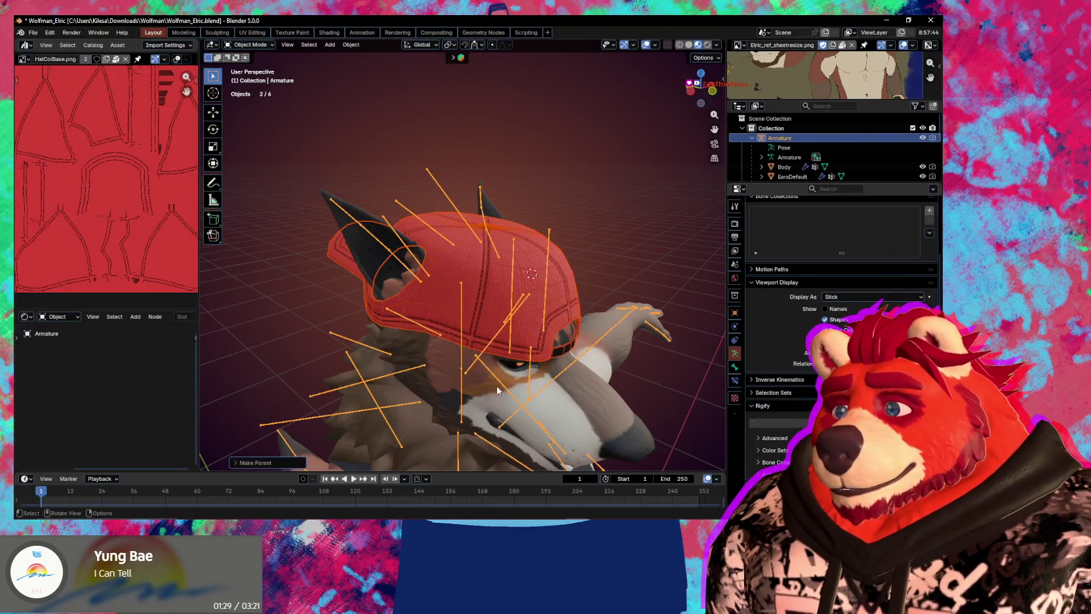
# Select the head bone in Pose Mode, then enter Weight Paint mode with armature and cap selected
pyautogui.hotkey('ctrl', 'Tab')
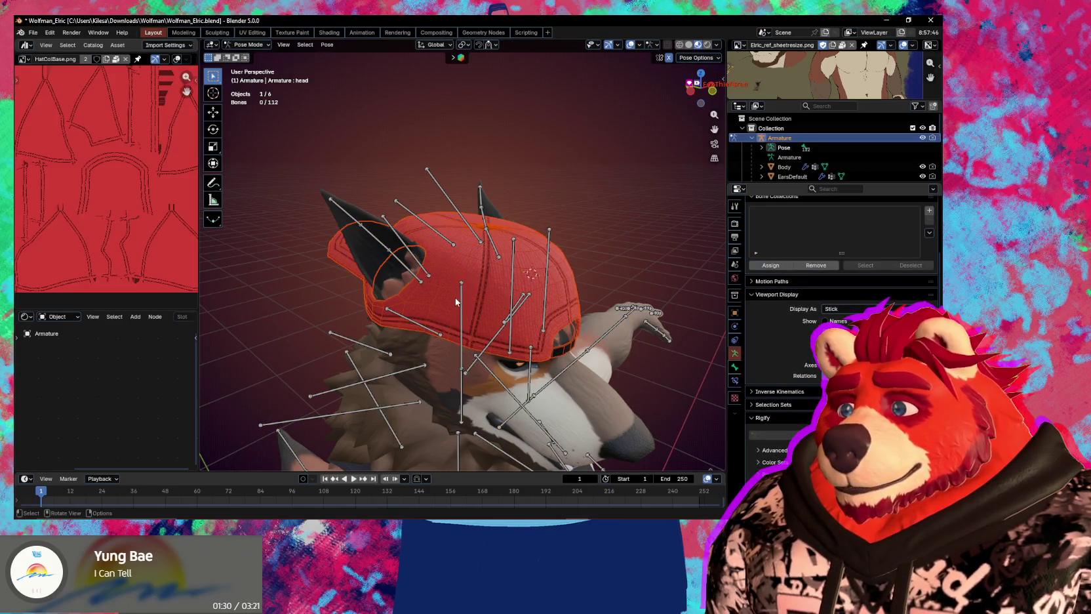
pyautogui.click(457, 300)
pyautogui.moveTo(457, 301); pyautogui.dragTo(482, 303, button='middle')
pyautogui.hotkey('ctrl', 'Tab')
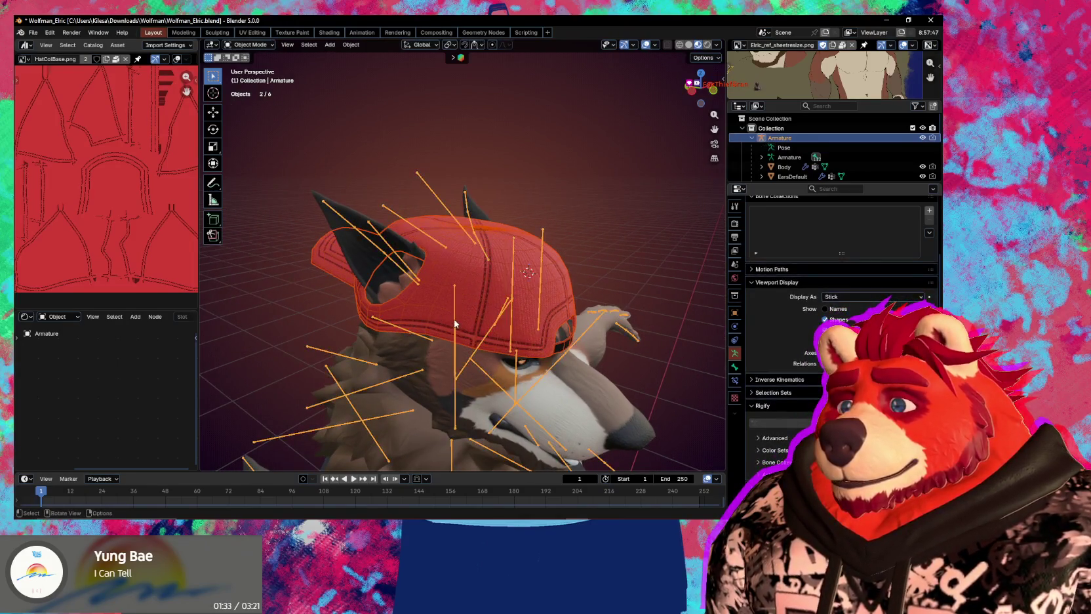
pyautogui.click(457, 314)
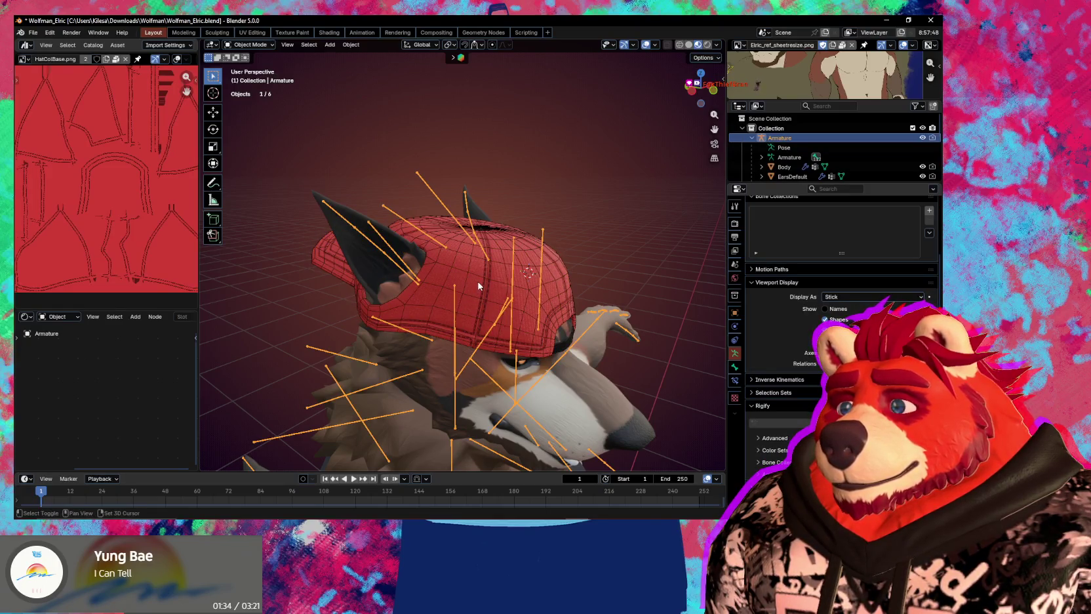
pyautogui.keyDown('shift'); pyautogui.click(478, 286); pyautogui.keyUp('shift')
pyautogui.hotkey('ctrl', 'Tab')
pyautogui.click(455, 292)
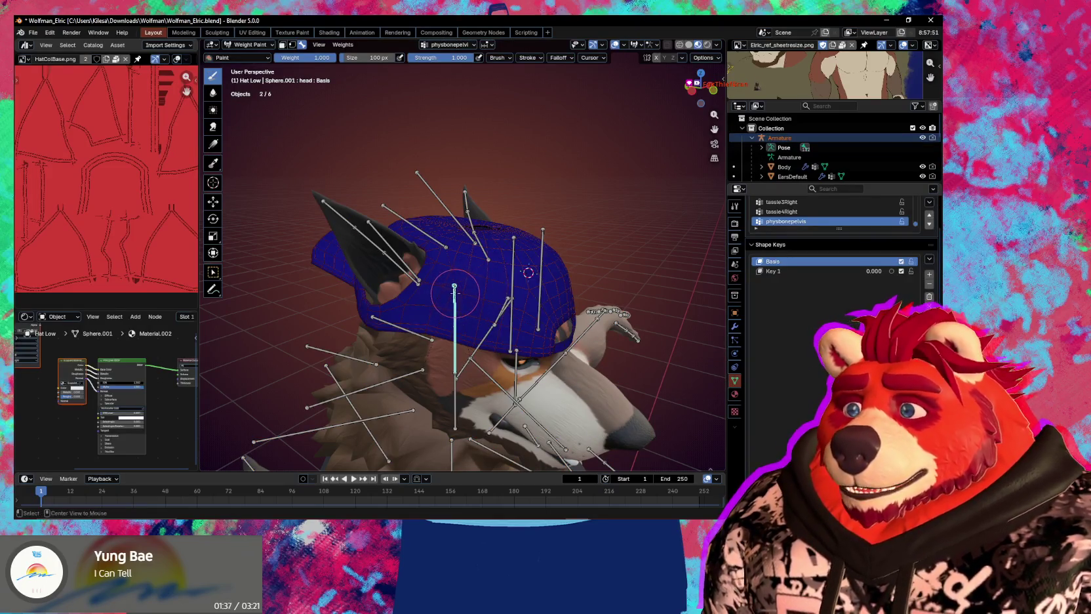
# Assign all Hat Low vertices to the head vertex group, then rotate the head bone to test
pyautogui.press('Tab')
pyautogui.press('a')
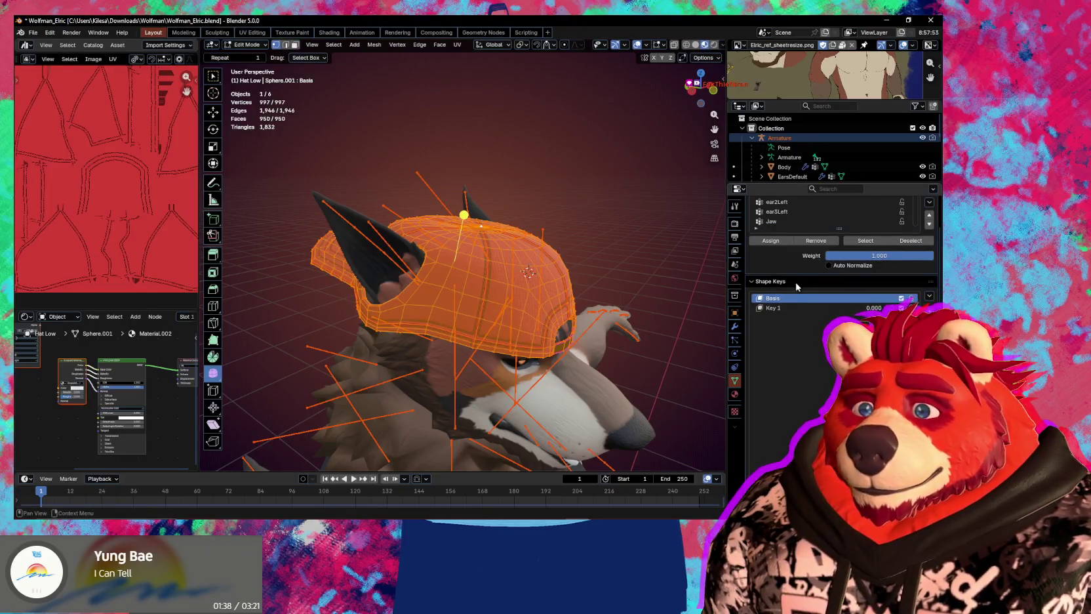
pyautogui.scroll(5, 797, 287)
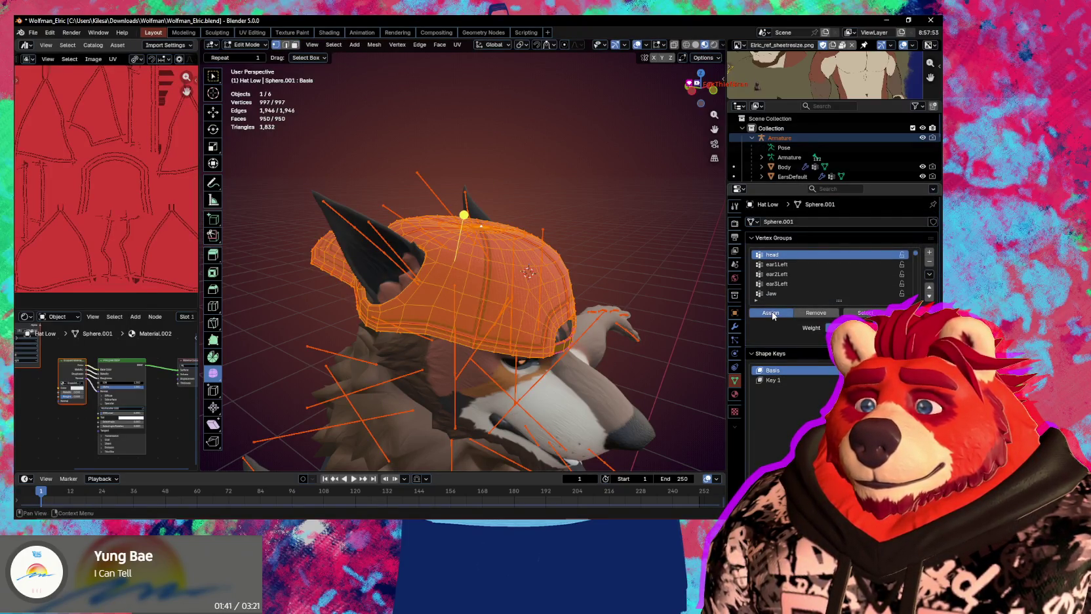
pyautogui.press('Tab')
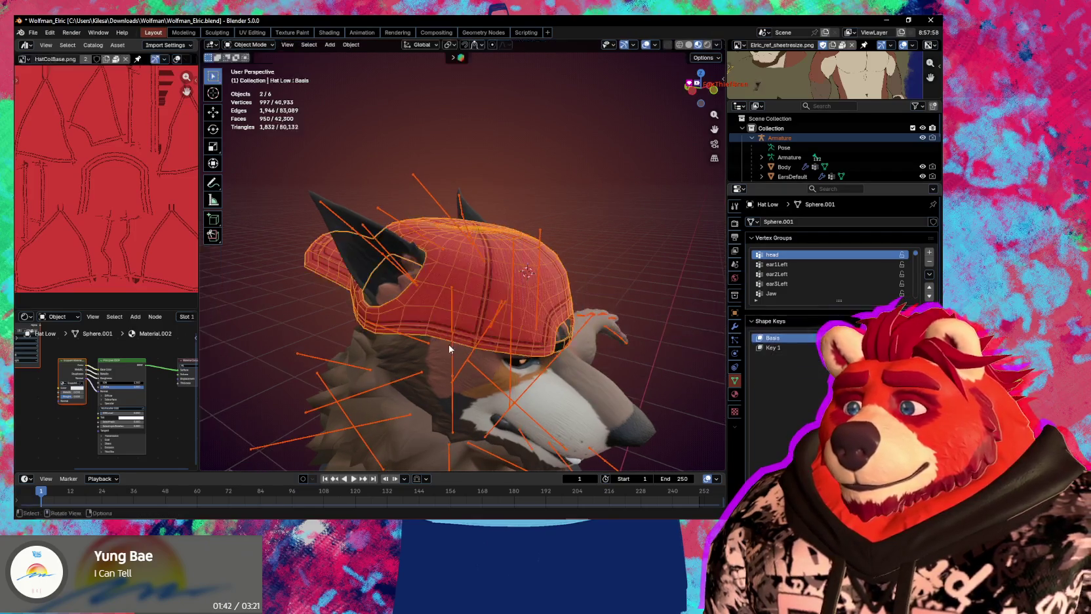
pyautogui.click(453, 302)
pyautogui.hotkey('ctrl', 'Tab')
pyautogui.press('r')
pyautogui.press('r')
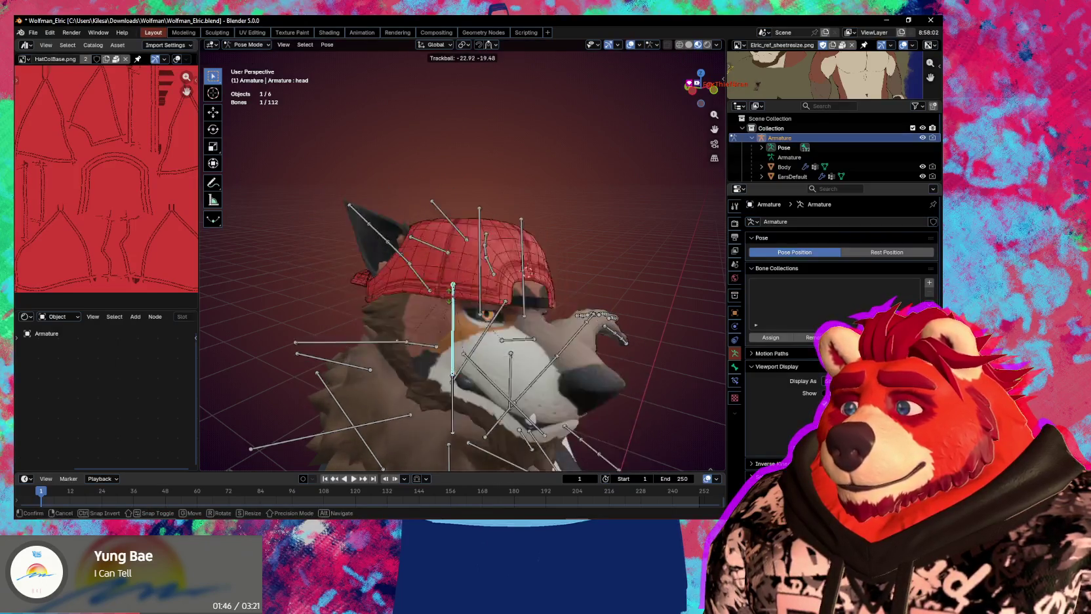
# Confirm the head's rotation, then cancel a second head rotation so the head stays upright
pyautogui.click(494, 293)
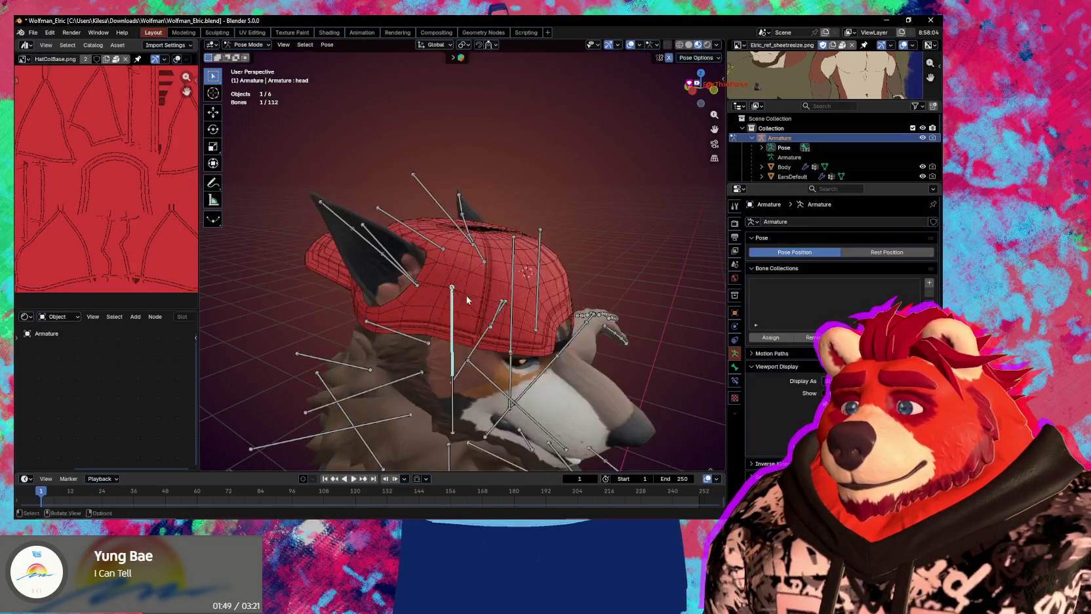
pyautogui.hotkey('shift', 'alt', 'z')
pyautogui.press('r')
pyautogui.press('r')
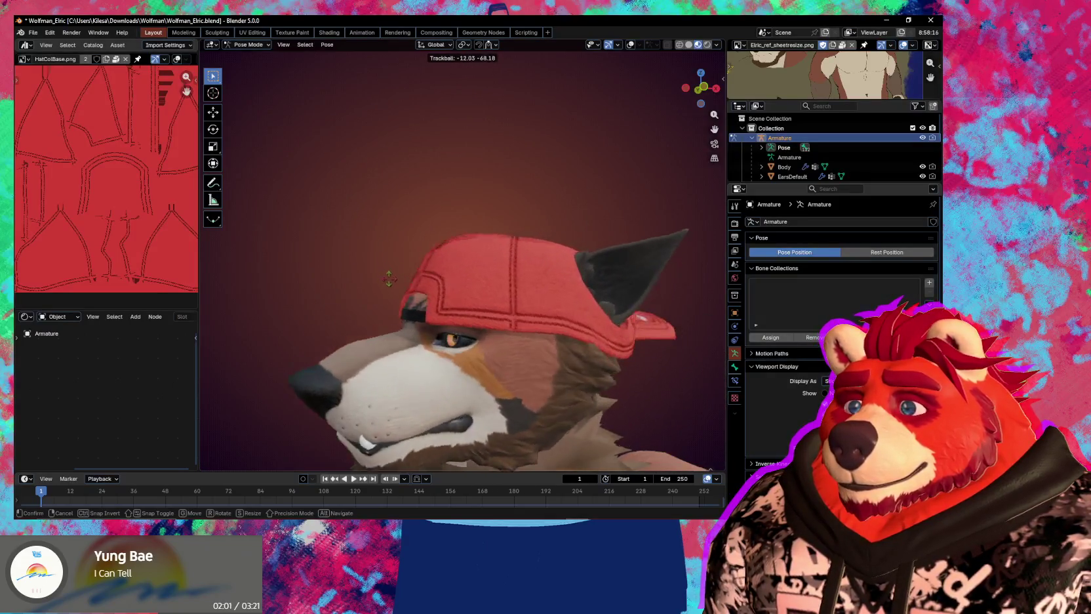
pyautogui.press('Escape')
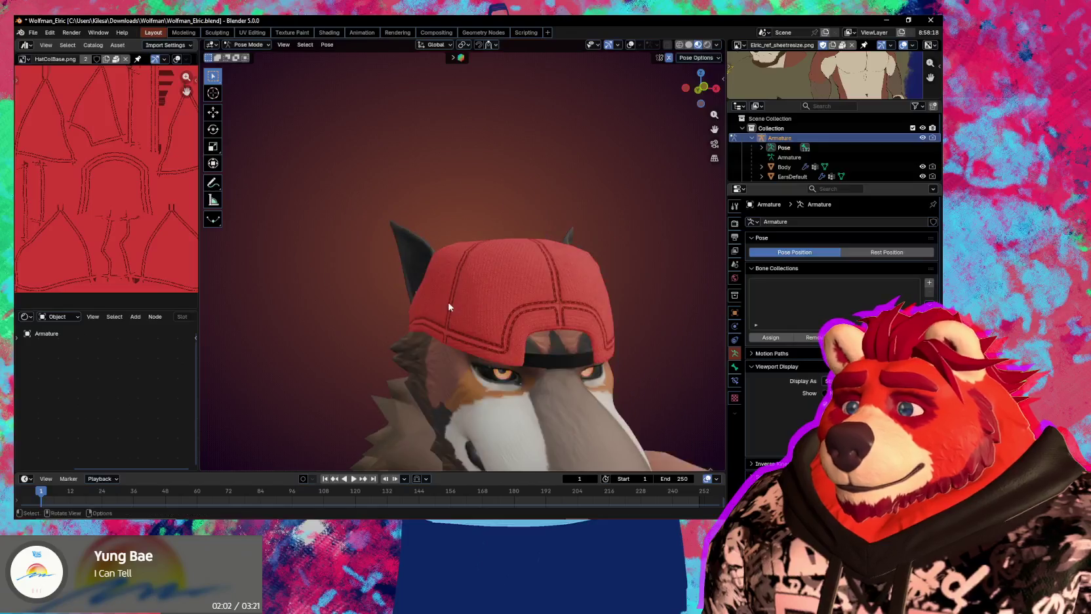
pyautogui.moveTo(498, 314)
pyautogui.mouseDown(button='middle')
pyautogui.moveTo(568, 325)
pyautogui.moveTo(459, 299)
pyautogui.moveTo(453, 307)
pyautogui.mouseUp(button='middle')
pyautogui.hotkey('shift', 'alt', 'z')
# Rotate the wolf's right ear bone upright so it sits differently against the red cap
pyautogui.click(453, 307)
pyautogui.press('r')
pyautogui.press('r')
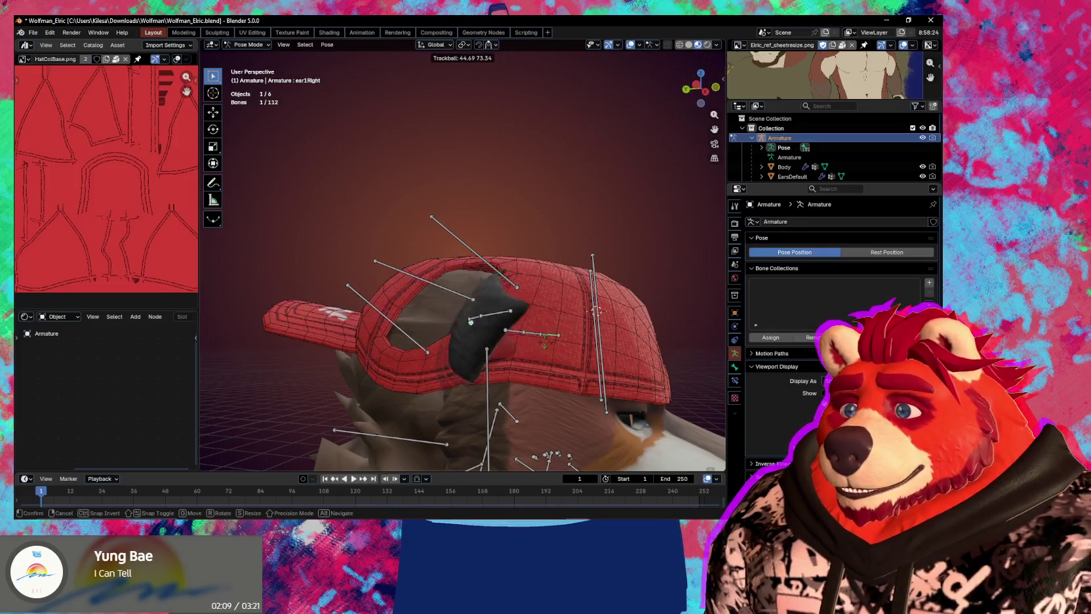
pyautogui.press('r')
pyautogui.moveTo(577, 368)
pyautogui.keyDown('alt'); pyautogui.mouseDown(button='middle')
pyautogui.moveTo(610, 346)
pyautogui.moveTo(597, 361)
pyautogui.moveTo(570, 333)
pyautogui.mouseUp(button='middle'); pyautogui.keyUp('alt')
pyautogui.click(593, 338)
pyautogui.hotkey('shift', 'alt', 'z')
pyautogui.press('r')
pyautogui.press('r')
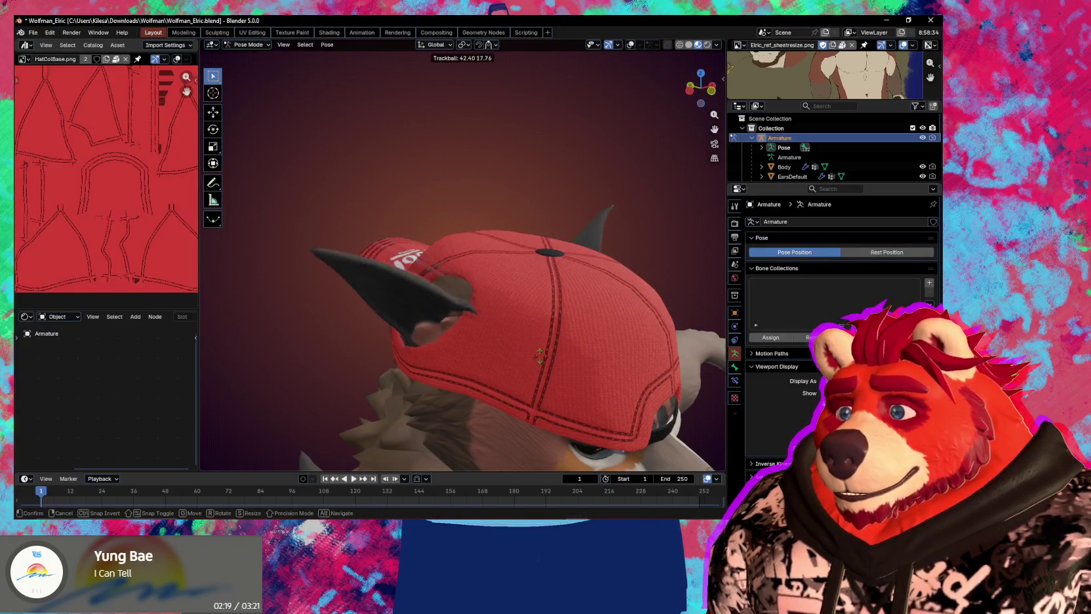
pyautogui.click(577, 354)
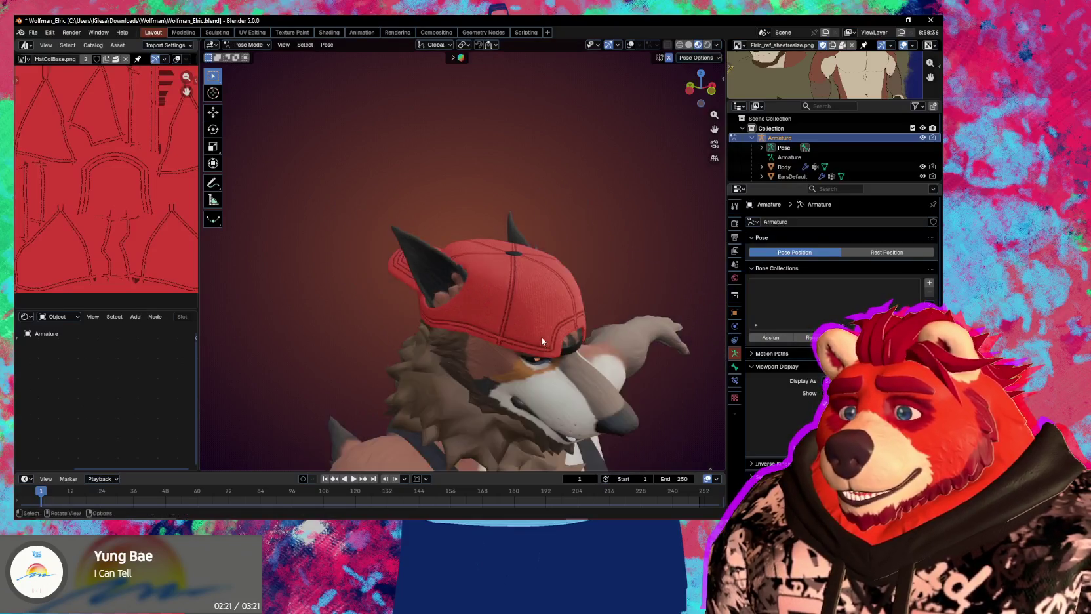
# Orbit around to the back of the cap to inspect it, with bone overlays shown again
pyautogui.moveTo(577, 354); pyautogui.dragTo(586, 318, button='middle')
pyautogui.scroll(-5, 586, 313)
pyautogui.moveTo(519, 312)
pyautogui.mouseDown(button='middle')
pyautogui.moveTo(487, 306)
pyautogui.moveTo(464, 340)
pyautogui.moveTo(618, 321)
pyautogui.moveTo(539, 331)
pyautogui.mouseUp(button='middle')
pyautogui.scroll(5, 539, 331)
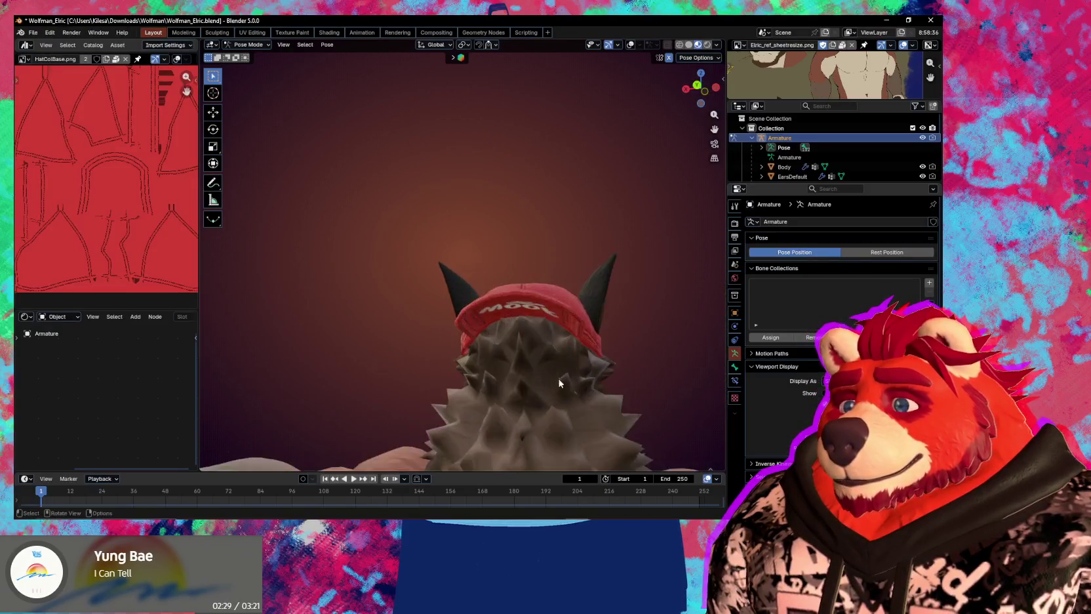
pyautogui.keyDown('shift'); pyautogui.scroll(-2, 581, 338); pyautogui.keyUp('shift')
pyautogui.scroll(1, 582, 334)
pyautogui.scroll(2, 583, 335)
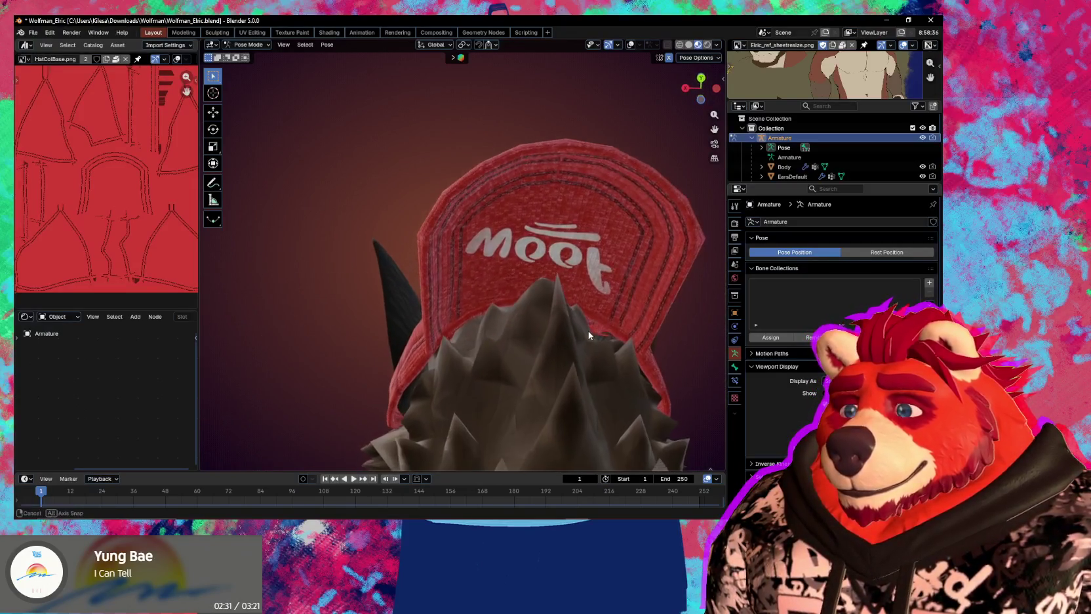
pyautogui.scroll(2, 590, 328)
pyautogui.moveTo(592, 327)
pyautogui.mouseDown(button='middle')
pyautogui.moveTo(581, 387)
pyautogui.moveTo(556, 345)
pyautogui.mouseUp(button='middle')
pyautogui.hotkey('shift', 'alt', 'z')
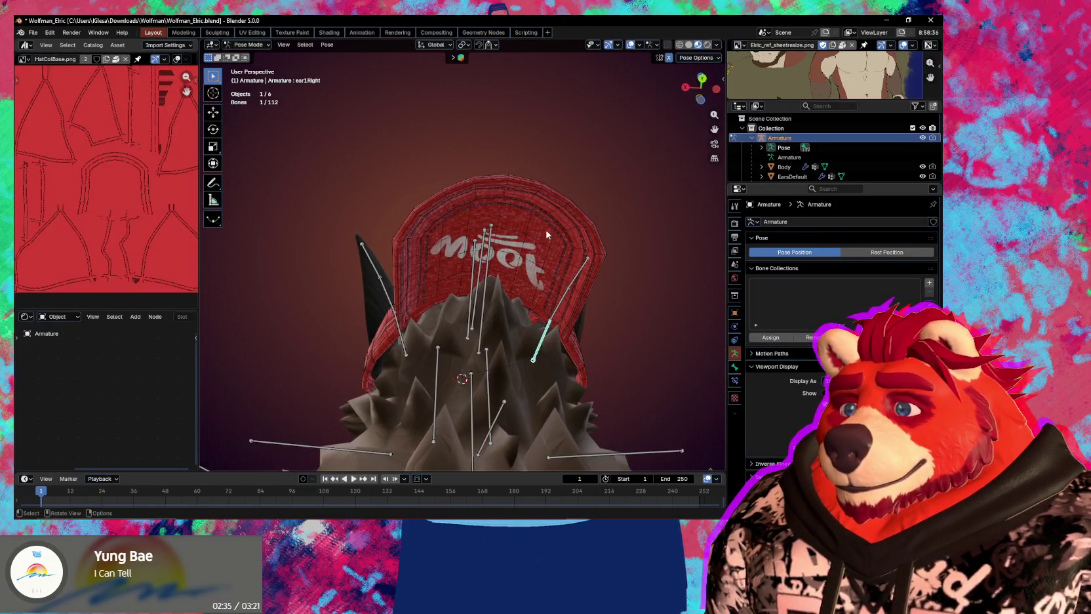
# Enter Edit Mode and switch editing over to the Hat Low cap mesh
pyautogui.press('Tab')
pyautogui.moveTo(557, 210); pyautogui.dragTo(559, 262, button='middle')
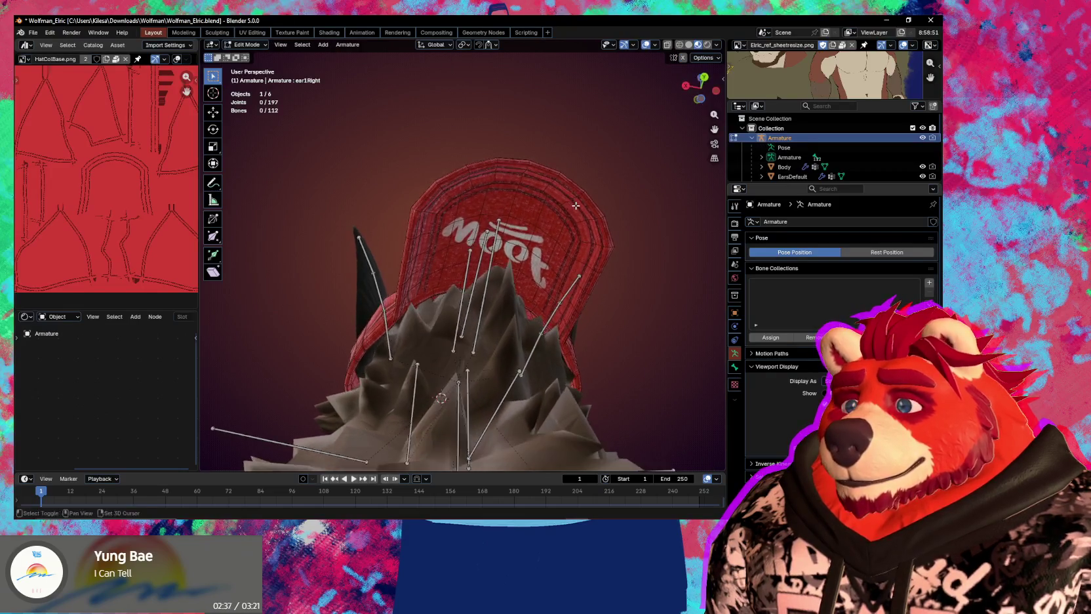
pyautogui.scroll(1, 559, 263)
pyautogui.scroll(2, 577, 252)
pyautogui.scroll(1, 595, 240)
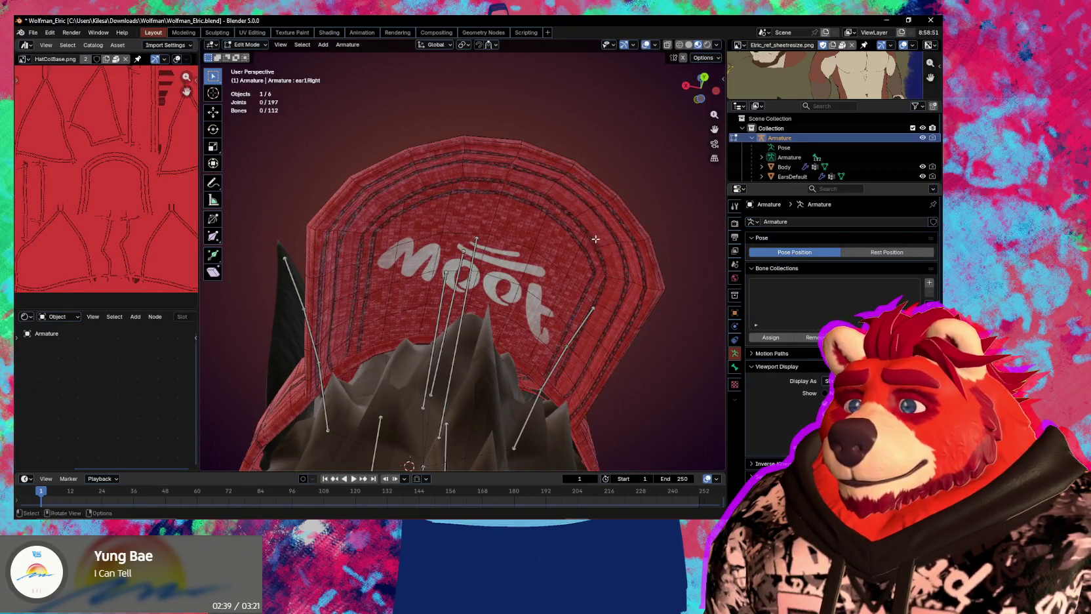
pyautogui.moveTo(605, 227)
pyautogui.mouseDown(button='middle')
pyautogui.moveTo(601, 203)
pyautogui.moveTo(579, 200)
pyautogui.moveTo(441, 215)
pyautogui.moveTo(439, 289)
pyautogui.moveTo(424, 320)
pyautogui.moveTo(406, 275)
pyautogui.mouseUp(button='middle')
pyautogui.scroll(2, 398, 339)
pyautogui.scroll(2, 446, 317)
pyautogui.hotkey('alt', 'q')
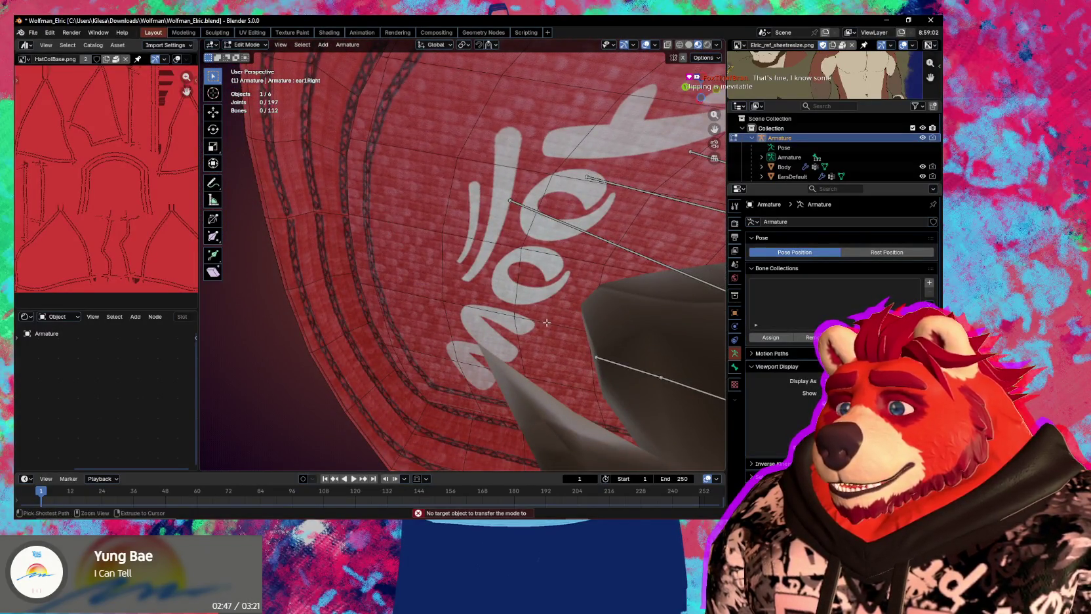
pyautogui.hotkey('alt', 'q')
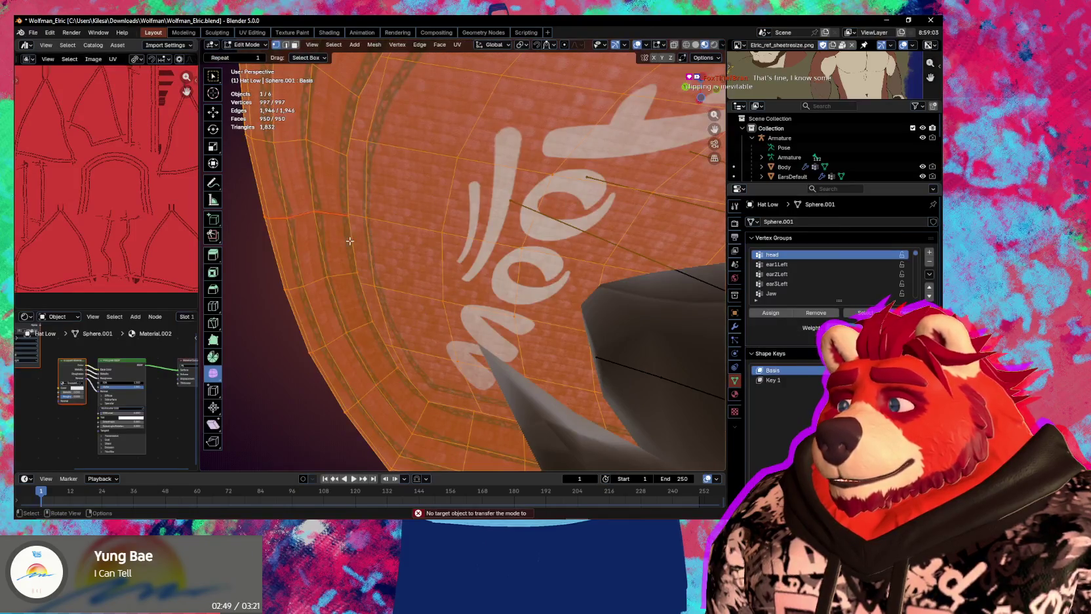
# Extrude the edge loop around the logo border, shrink it inward and shift it vertically
pyautogui.keyDown('alt'); pyautogui.click(349, 241); pyautogui.keyUp('alt')
pyautogui.moveTo(350, 241)
pyautogui.mouseDown(button='middle')
pyautogui.moveTo(572, 332)
pyautogui.moveTo(677, 297)
pyautogui.mouseUp(button='middle')
pyautogui.press('e')
pyautogui.press('Escape')
pyautogui.press('s')
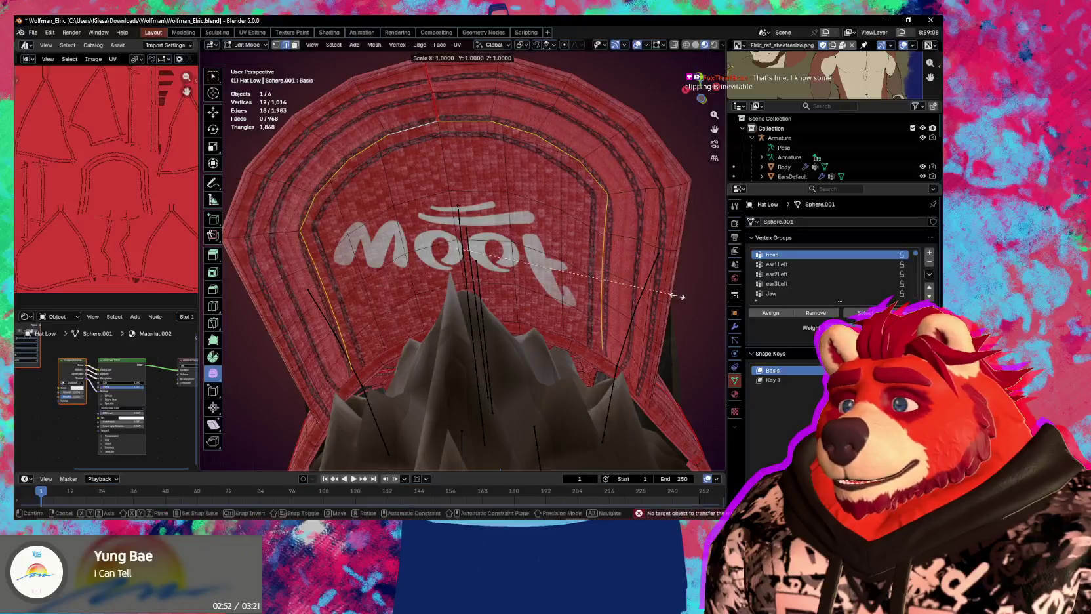
pyautogui.click(602, 292)
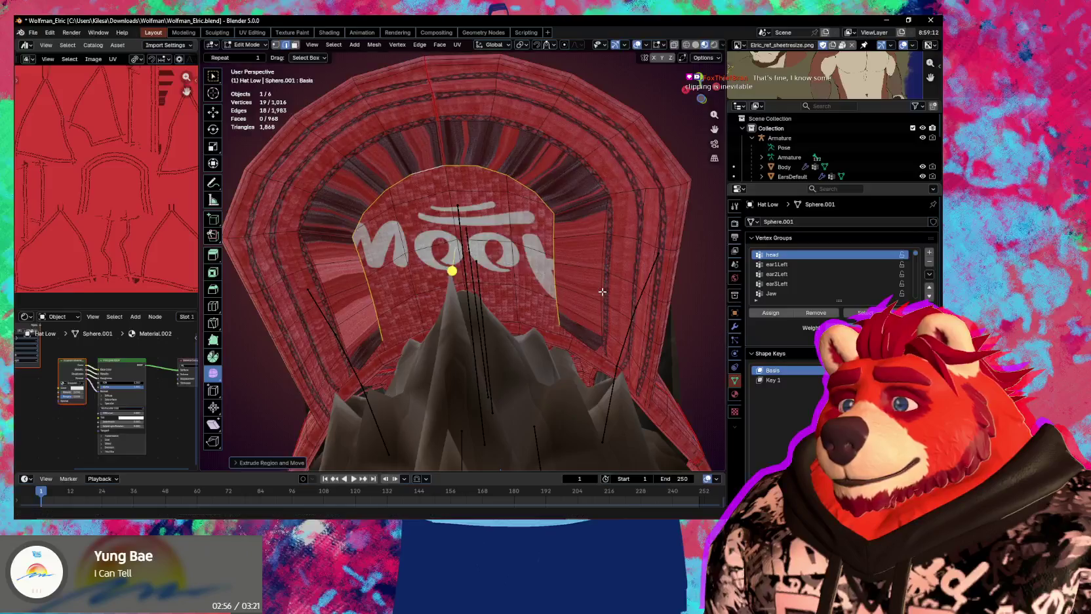
pyautogui.press('g')
pyautogui.press('z')
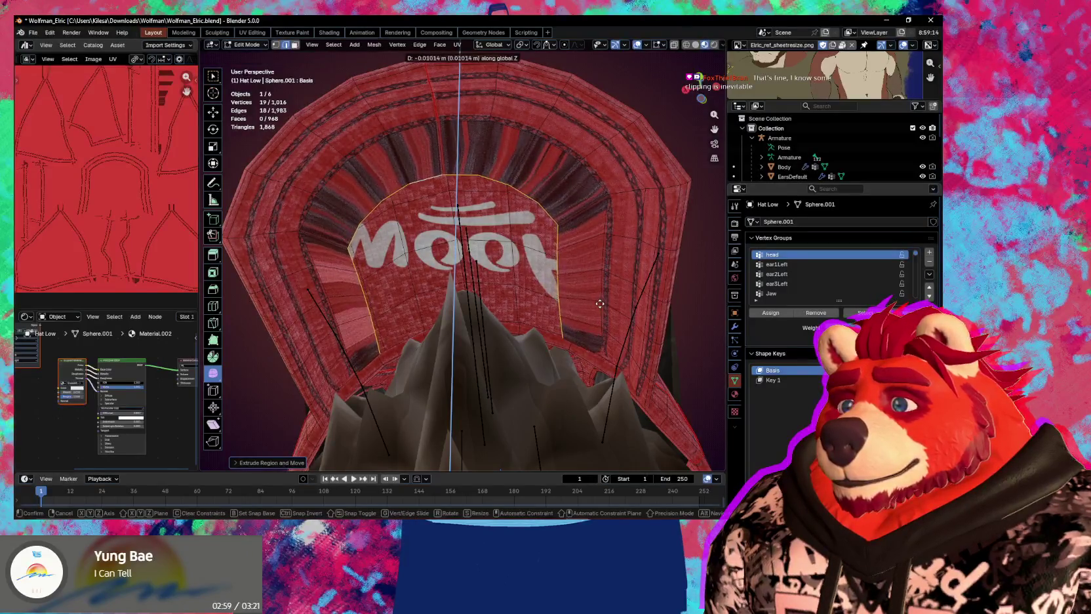
pyautogui.click(600, 304)
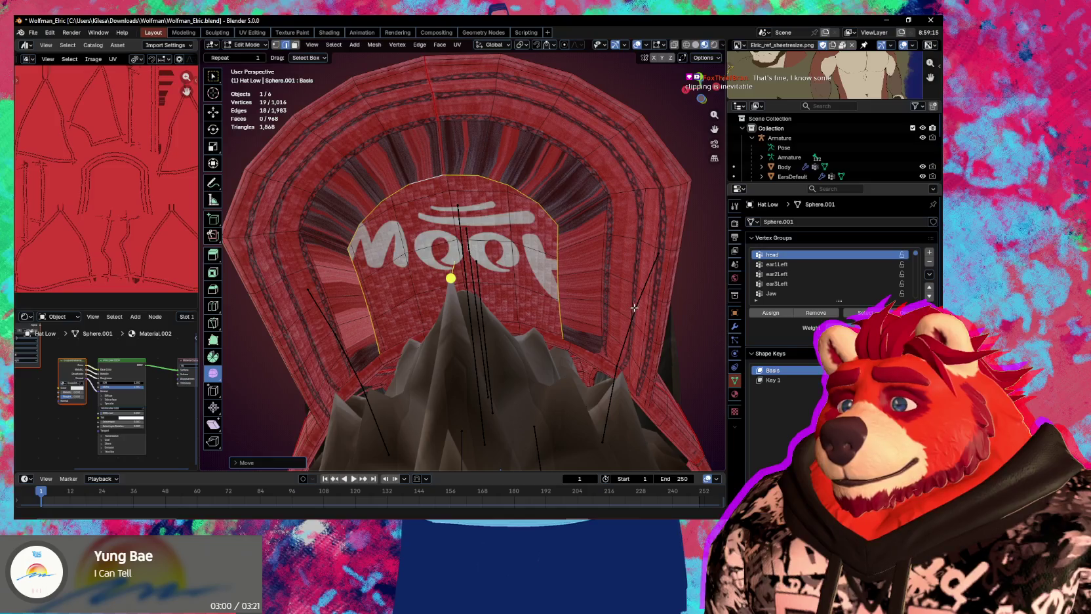
# Shrink the new loop a bit further and shift it vertically again
pyautogui.press('s')
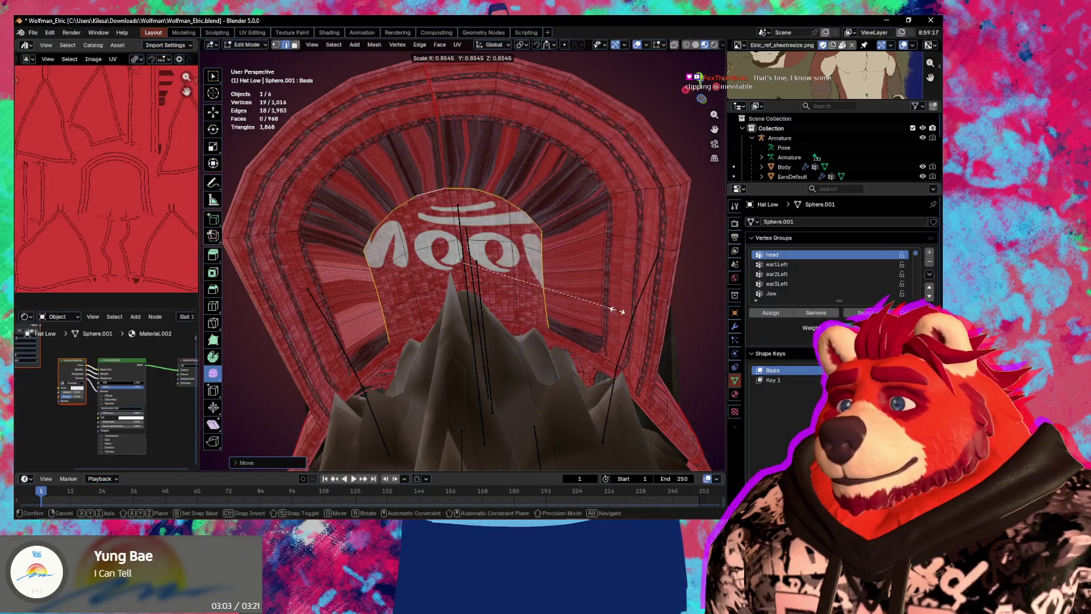
pyautogui.click(616, 311)
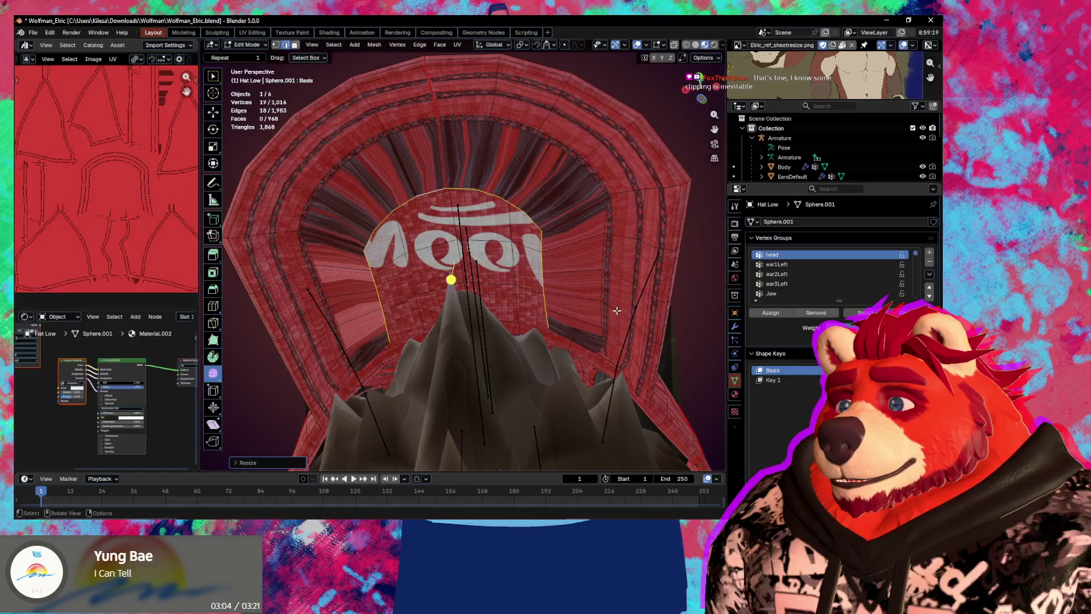
pyautogui.press('g')
pyautogui.press('z')
pyautogui.click(617, 316)
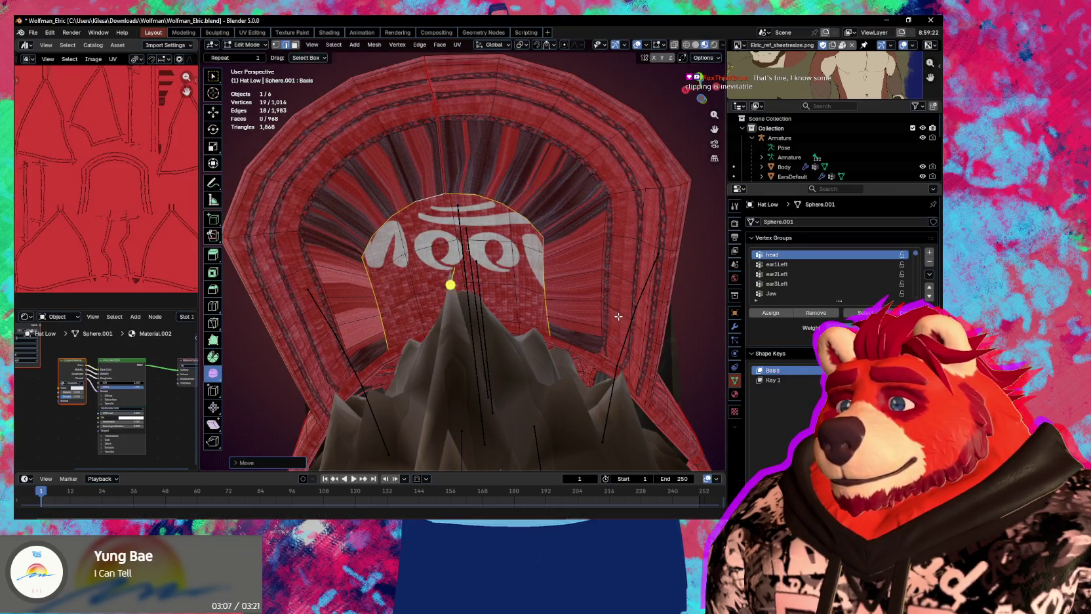
# Extrude a narrower inner loop from the inner edge and lower it along the vertical axis
pyautogui.press('e')
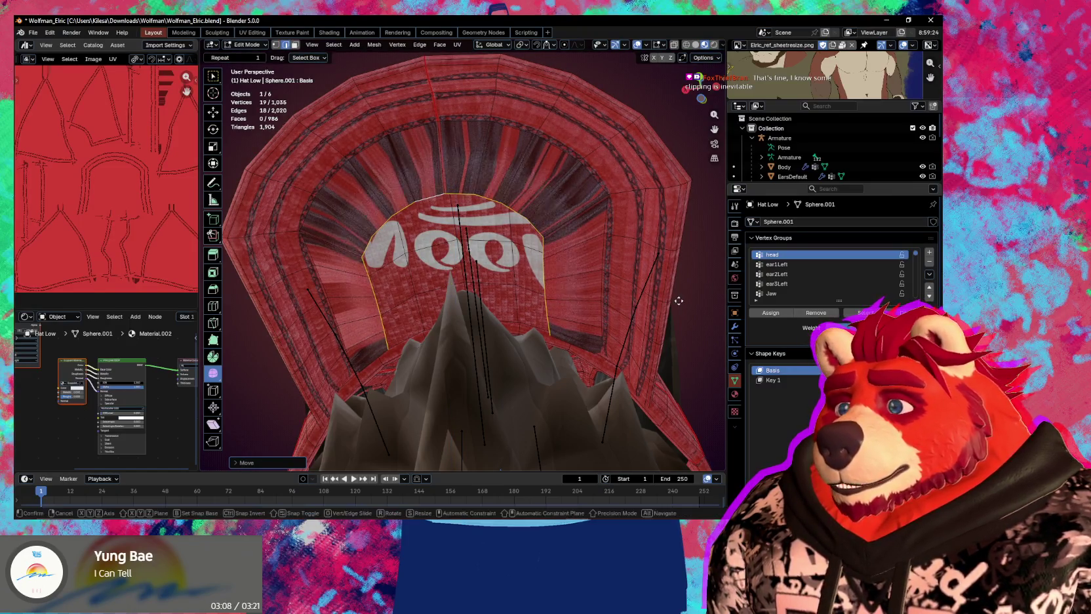
pyautogui.press('s')
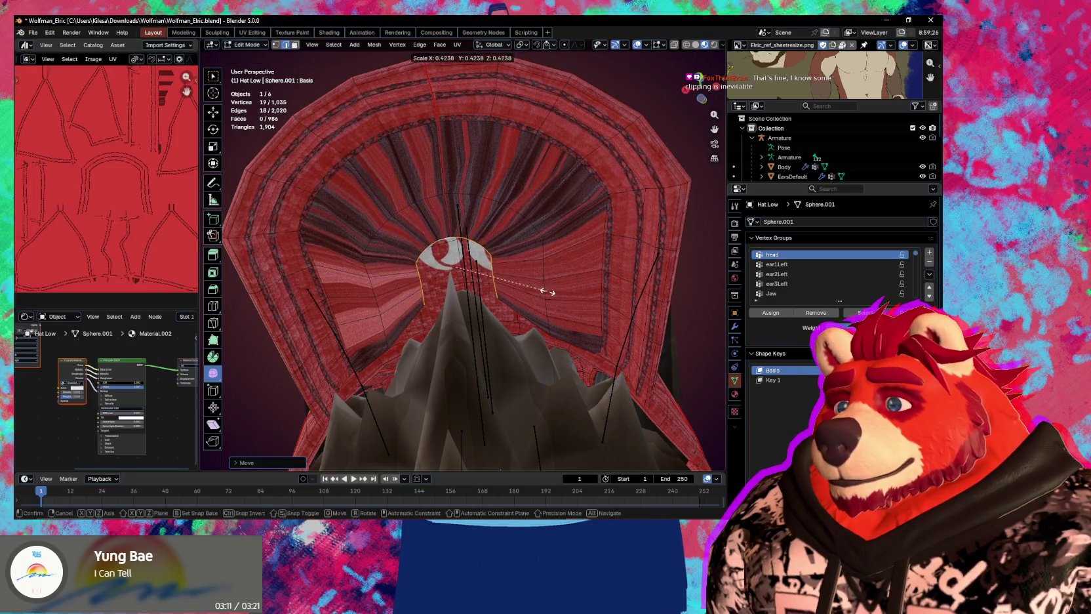
pyautogui.click(543, 291)
pyautogui.press('g')
pyautogui.press('z')
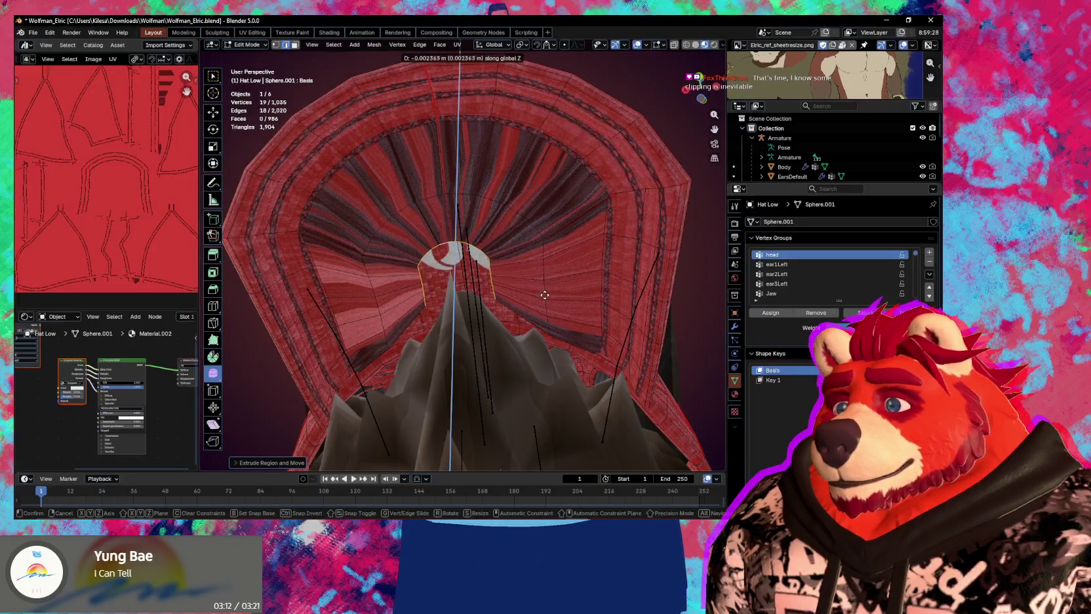
pyautogui.click(545, 295)
pyautogui.scroll(2, 538, 288)
pyautogui.scroll(2, 531, 283)
pyautogui.scroll(2, 522, 279)
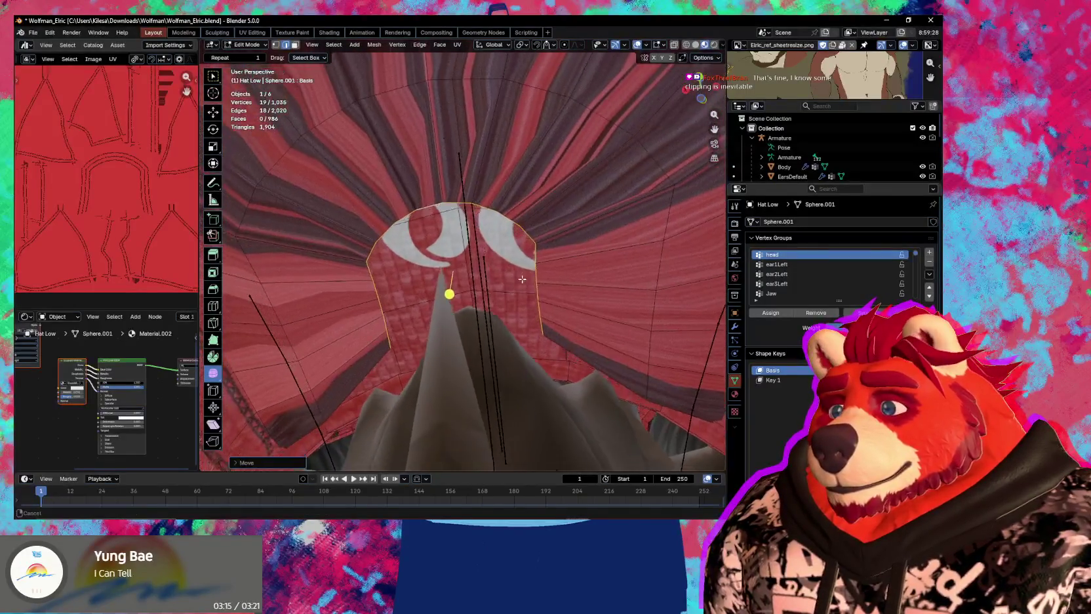
pyautogui.moveTo(522, 279)
pyautogui.mouseDown(button='middle')
pyautogui.moveTo(542, 156)
pyautogui.moveTo(532, 173)
pyautogui.mouseUp(button='middle')
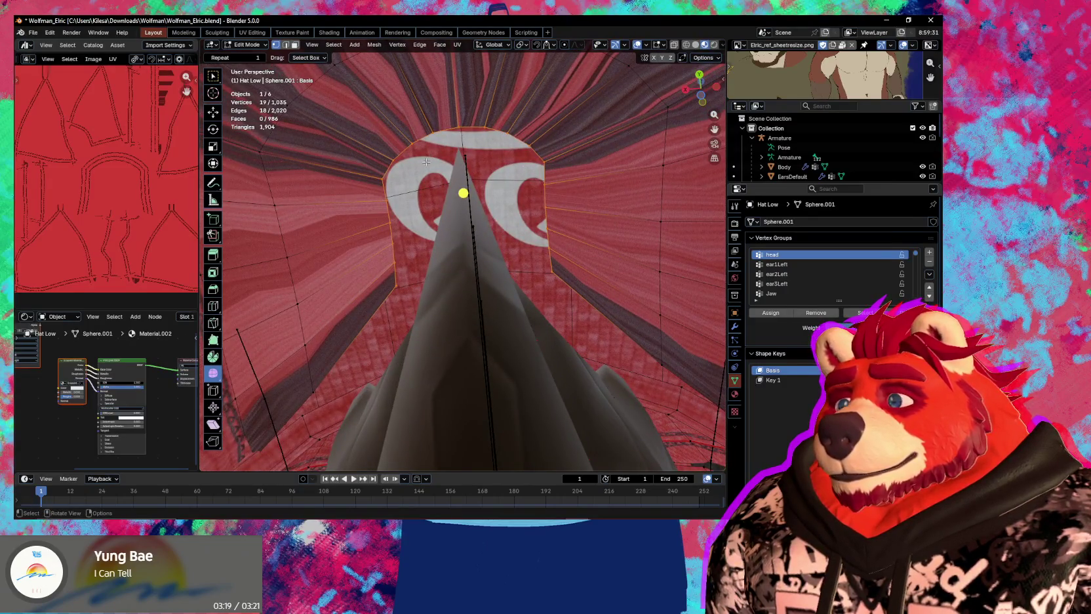
# Extrude a chain of new vertices from a single vertex on the inner loop
pyautogui.click(367, 175)
pyautogui.press('e')
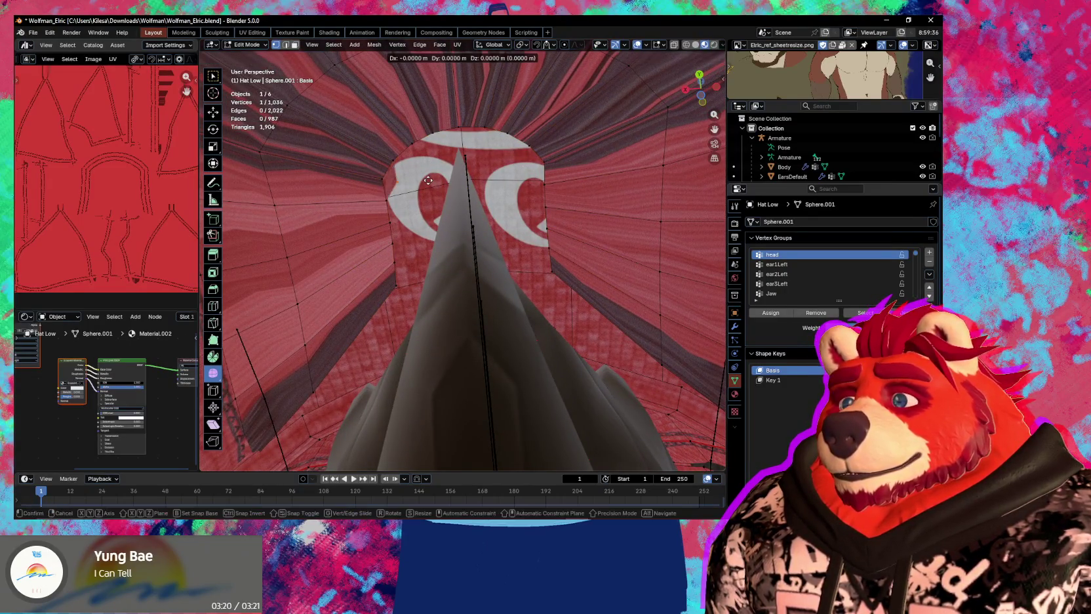
pyautogui.click(428, 180)
pyautogui.press('e')
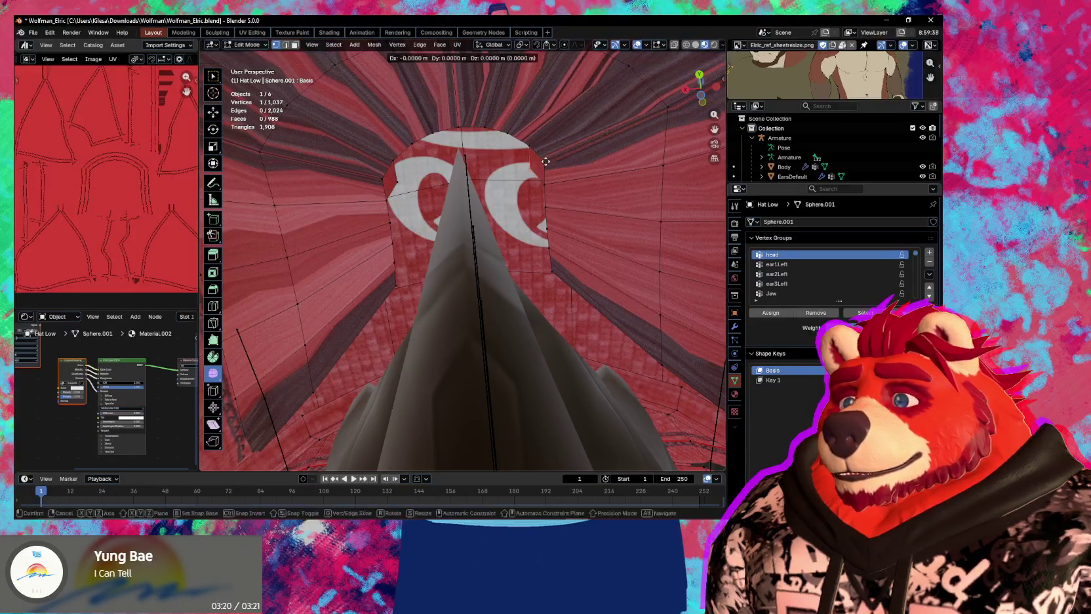
pyautogui.click(516, 172)
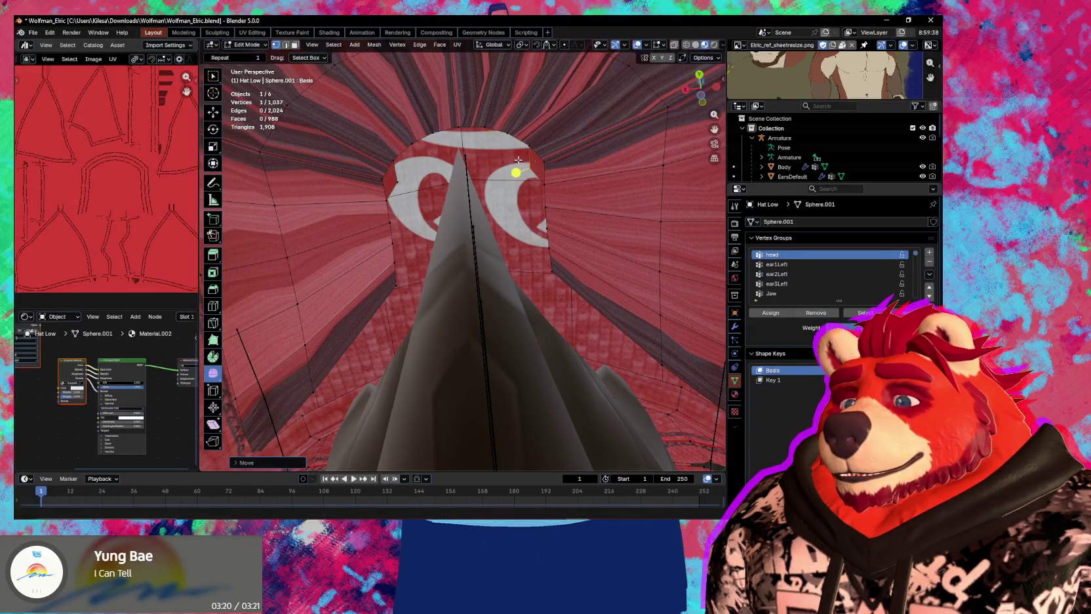
pyautogui.press('e')
pyautogui.click(407, 149)
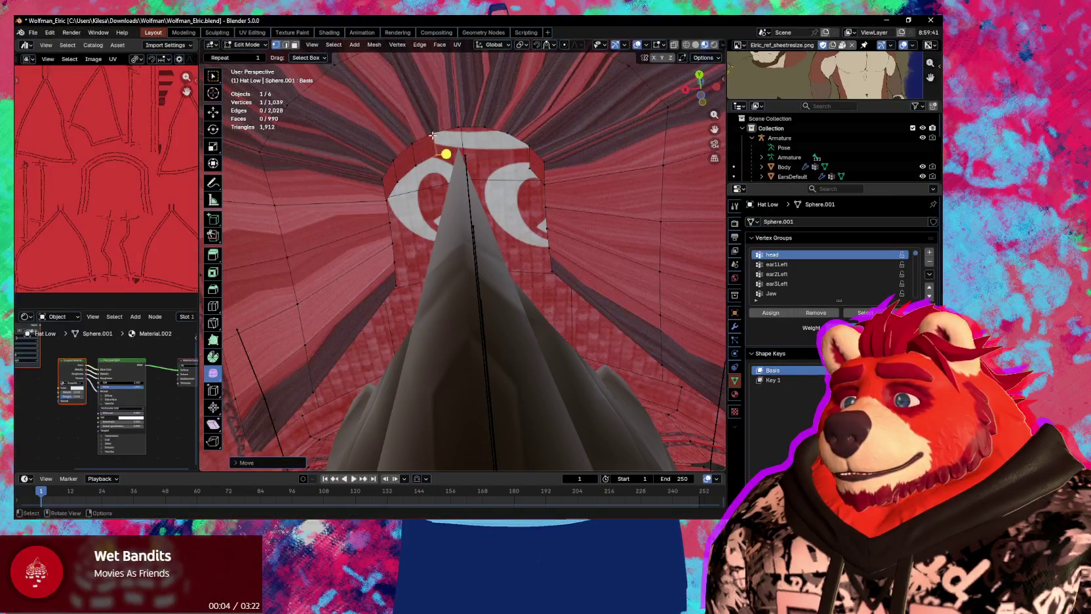
# Extend the vertex chain along the cap's inner edge and add a second vertex to the selection
pyautogui.press('e')
pyautogui.click(457, 128)
pyautogui.press('e')
pyautogui.click(486, 127)
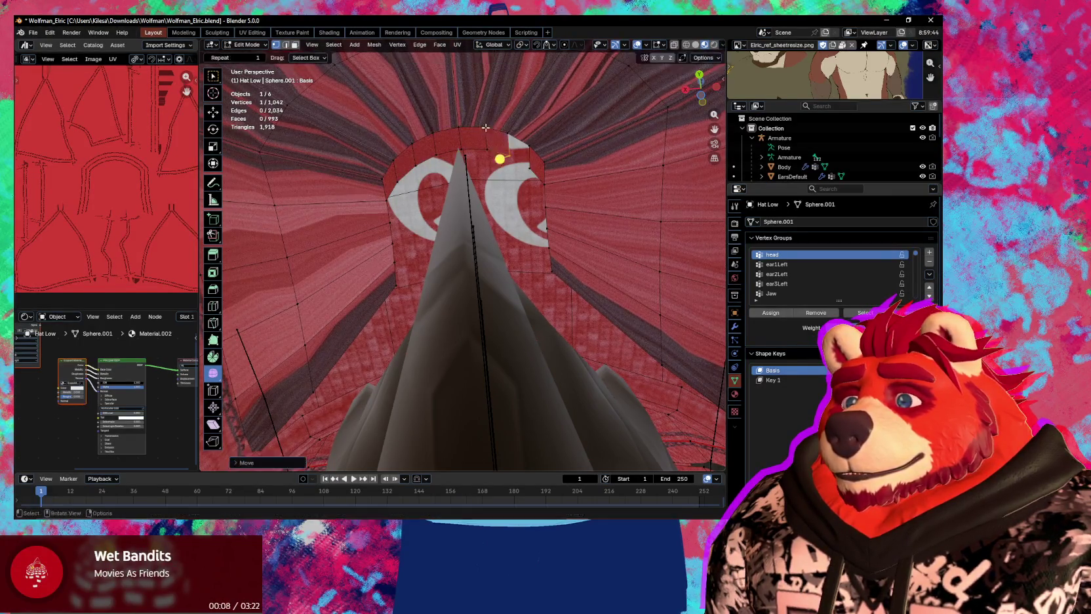
pyautogui.keyDown('shift'); pyautogui.click(530, 142); pyautogui.keyUp('shift')
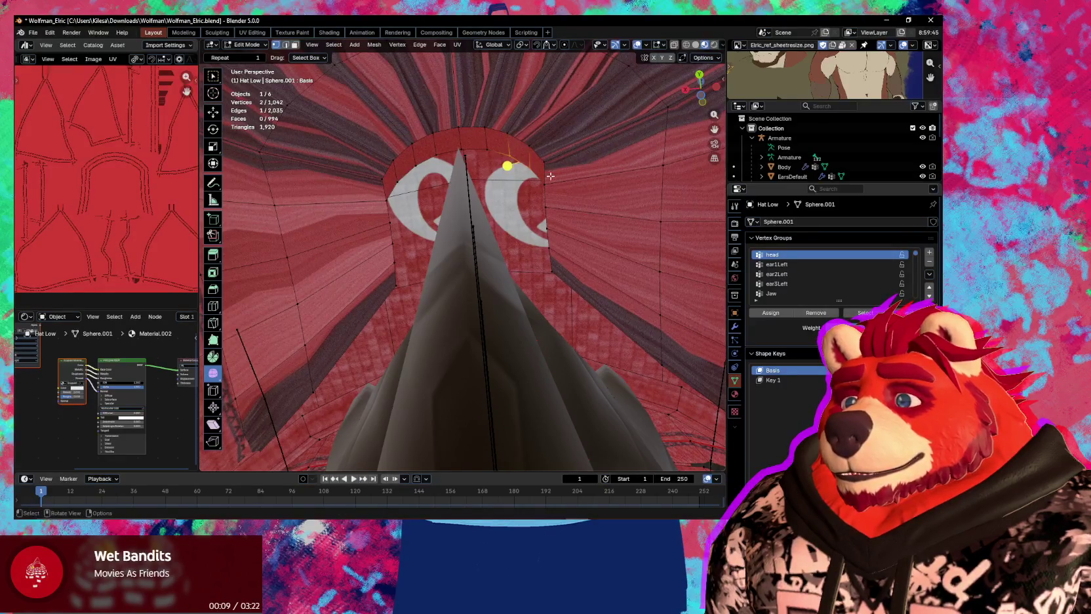
pyautogui.moveTo(551, 175); pyautogui.dragTo(436, 226, button='middle')
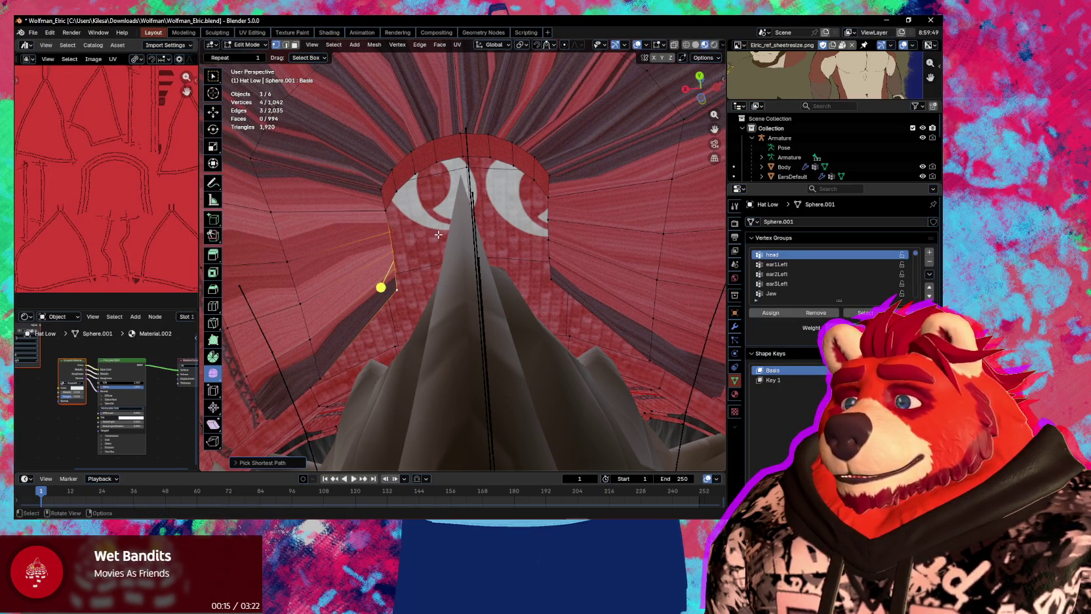
pyautogui.moveTo(449, 248); pyautogui.dragTo(452, 269, button='middle')
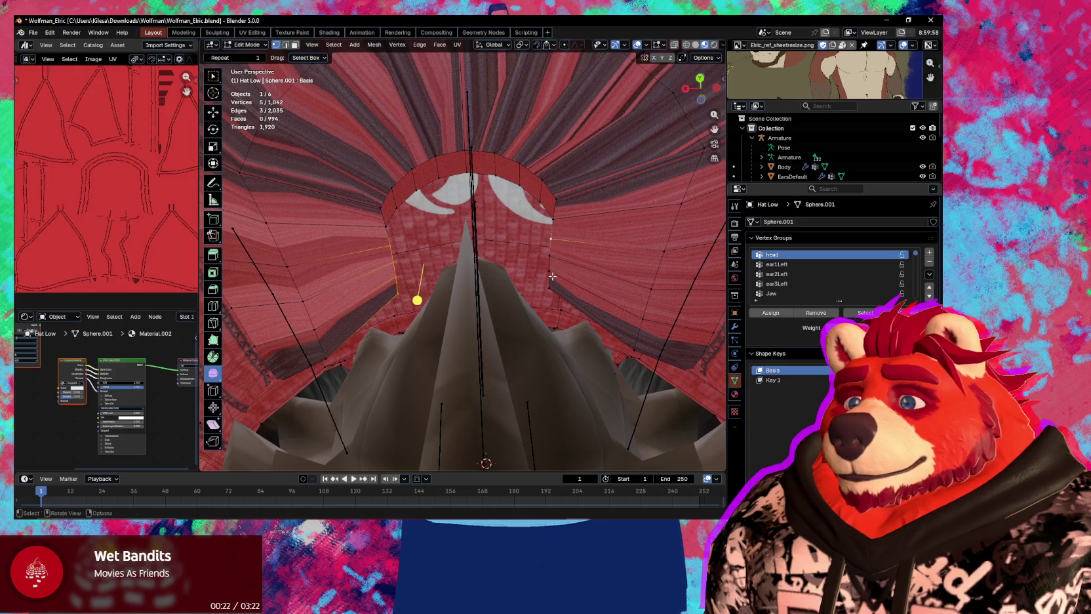
# Bridge the edge loops across the cap's underside and add six loop cuts across the strip
pyautogui.keyDown('ctrl'); pyautogui.click(550, 287); pyautogui.keyUp('ctrl')
pyautogui.hotkey('ctrl', 'e')
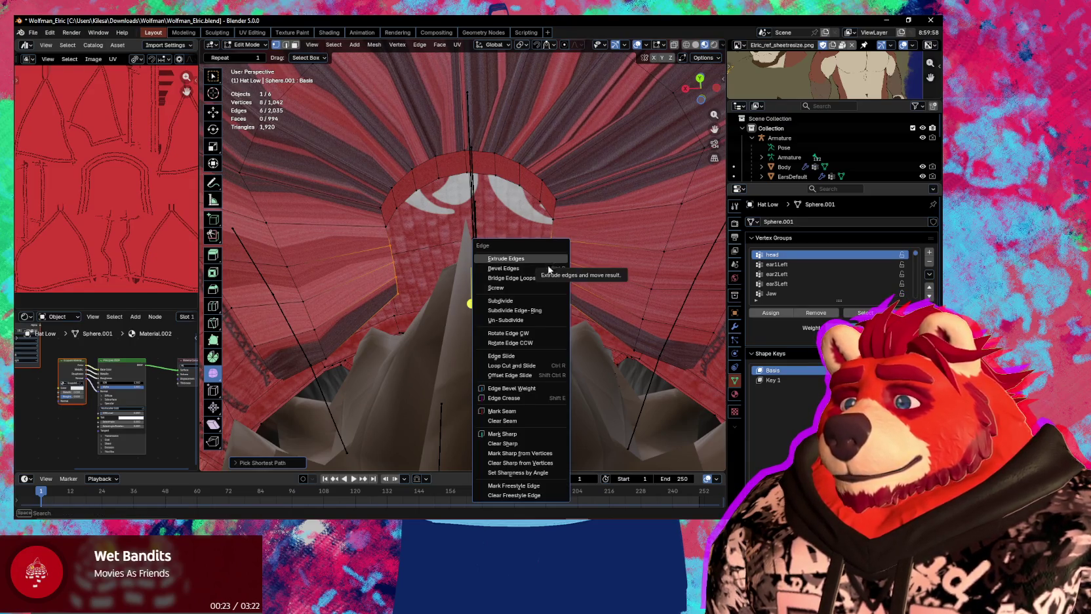
pyautogui.click(545, 278)
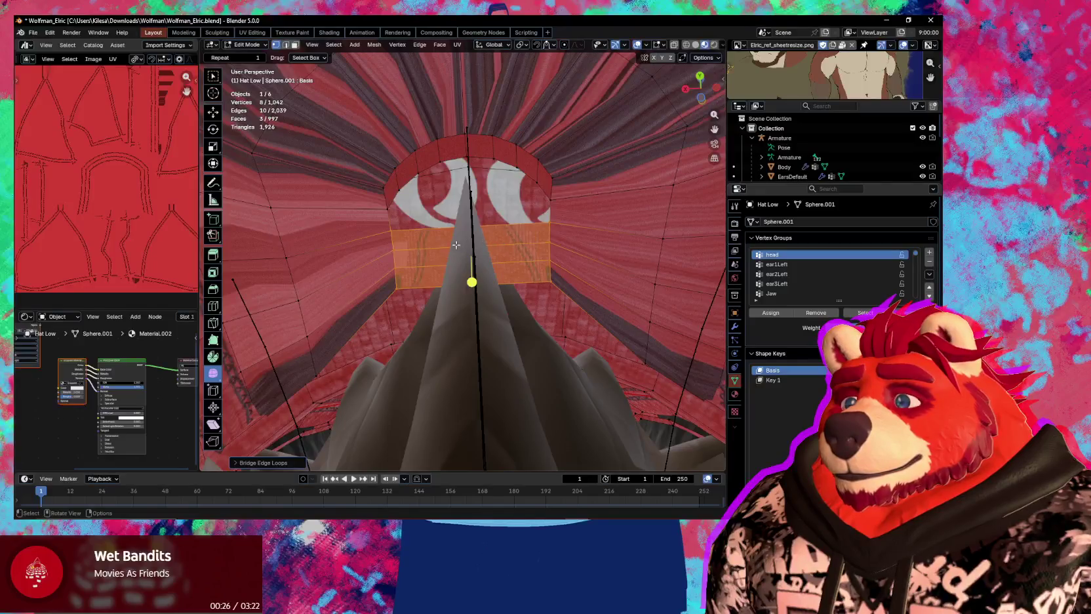
pyautogui.hotkey('ctrl', 'r')
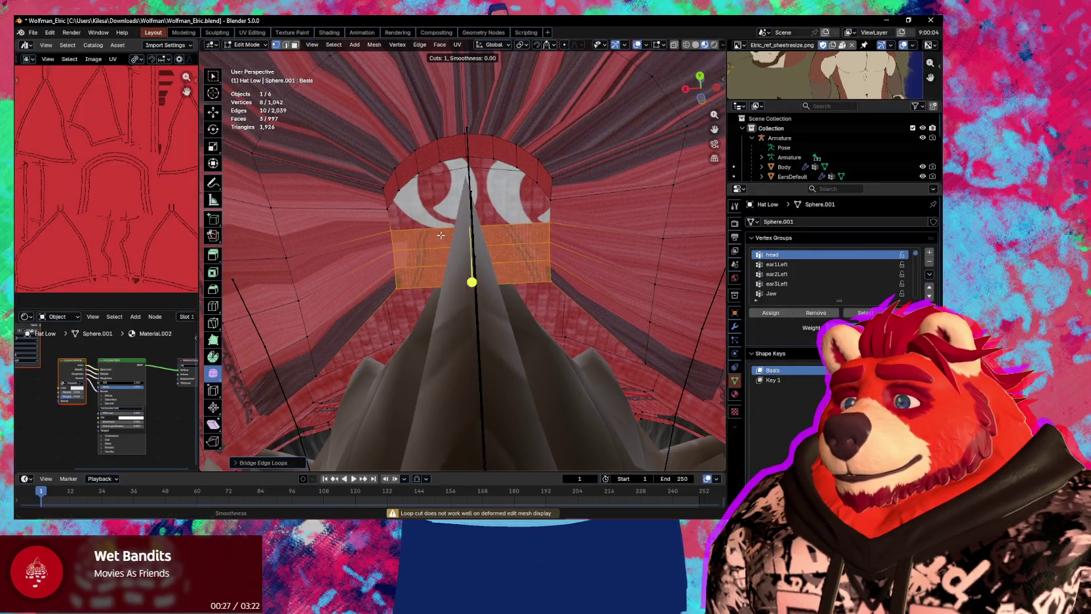
pyautogui.press('Escape')
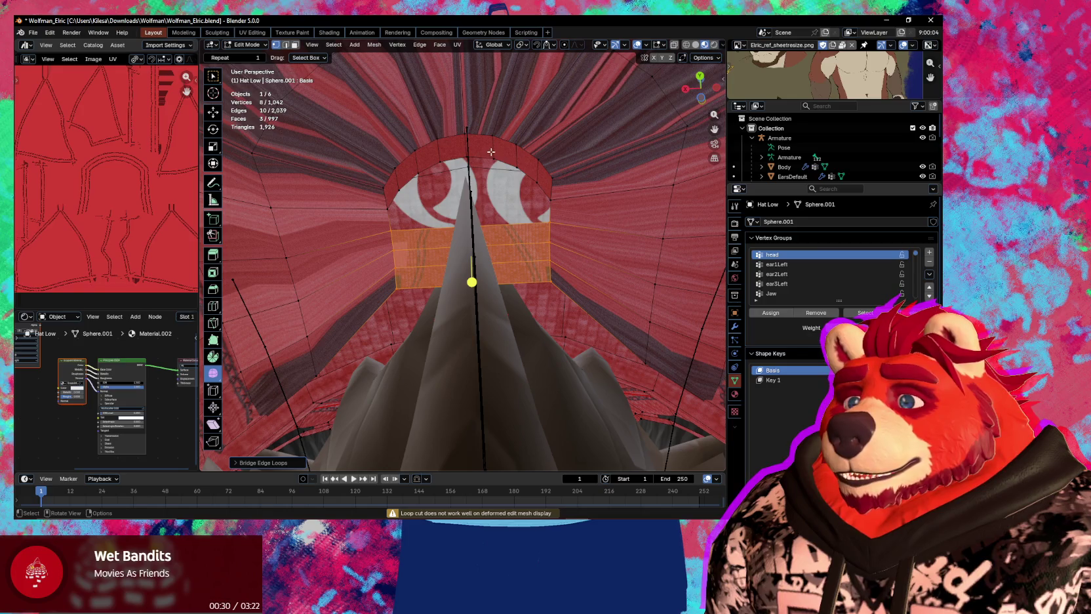
pyautogui.hotkey('ctrl', 'r')
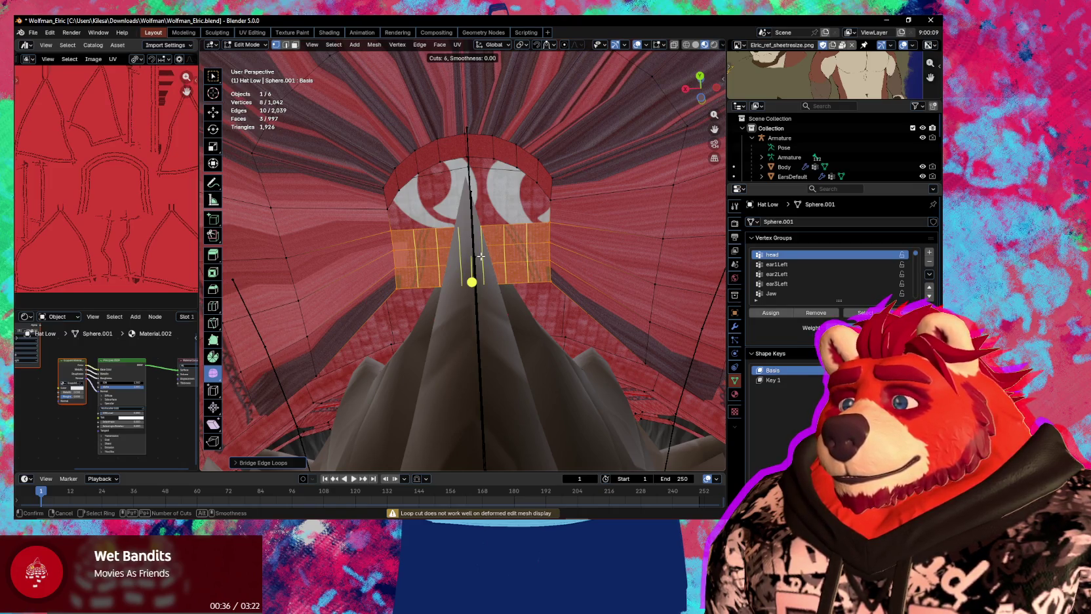
pyautogui.click(480, 256)
# Keep the new cuts evenly spaced, then select an underside edge and remove the stray face
pyautogui.rightClick(401, 225)
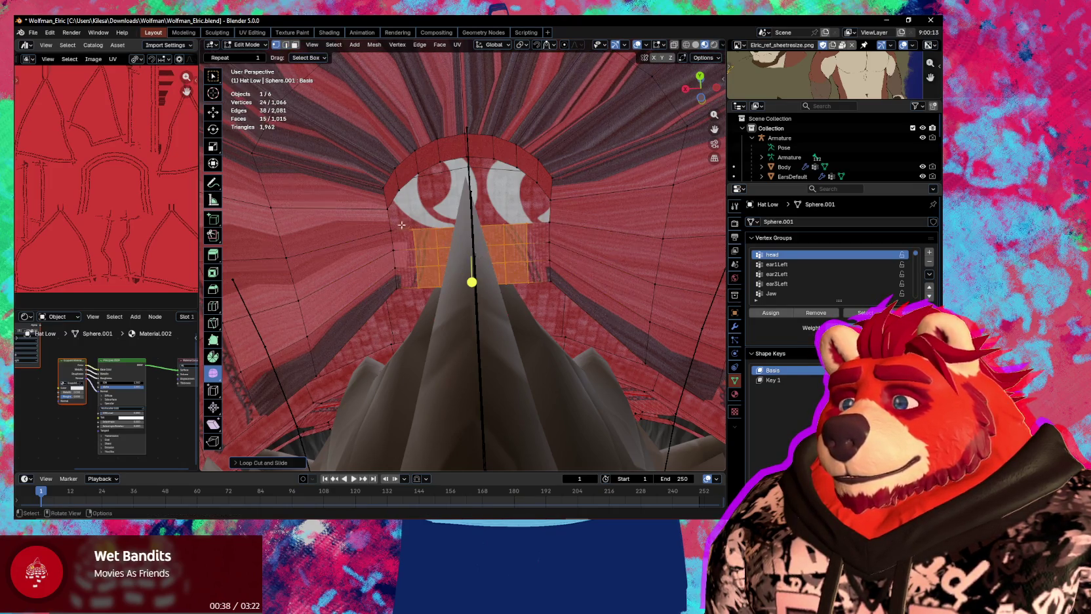
pyautogui.click(390, 222)
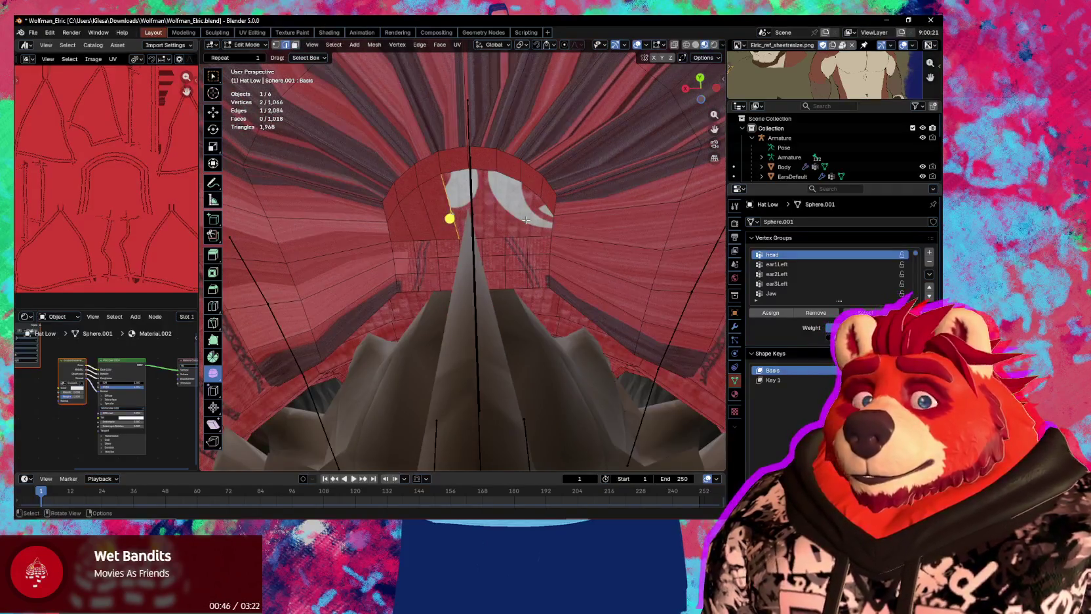
pyautogui.moveTo(520, 228); pyautogui.dragTo(522, 234, button='middle')
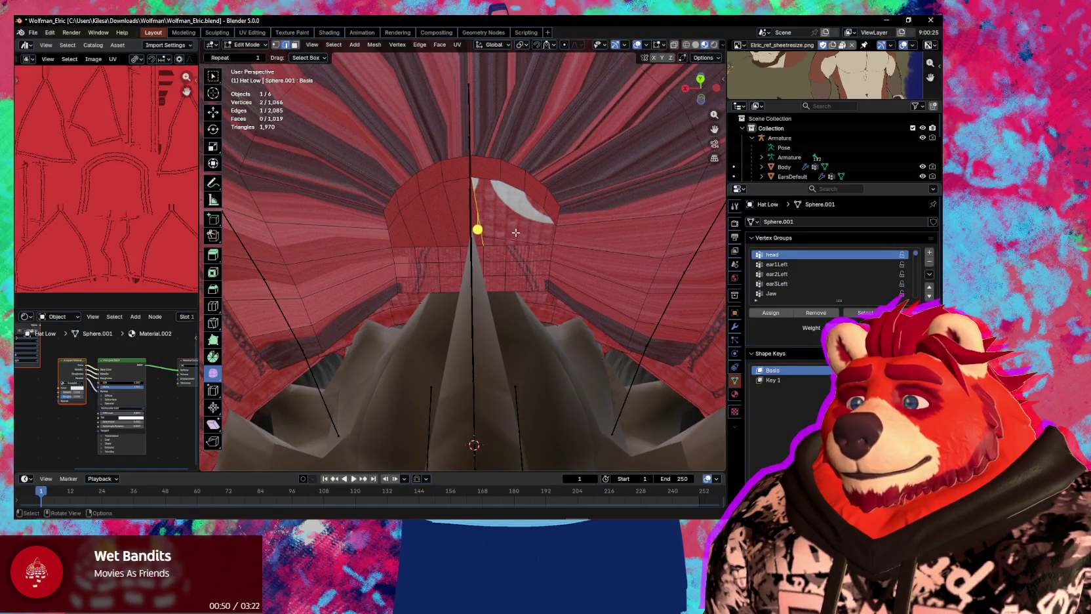
pyautogui.hotkey('ctrl', 'z')
pyautogui.moveTo(516, 232); pyautogui.dragTo(505, 238, button='middle')
pyautogui.scroll(2, 499, 249)
# Add a centred loop cut across the underside and join the selected vertices with a new edge
pyautogui.hotkey('ctrl', 'r')
pyautogui.click(478, 259)
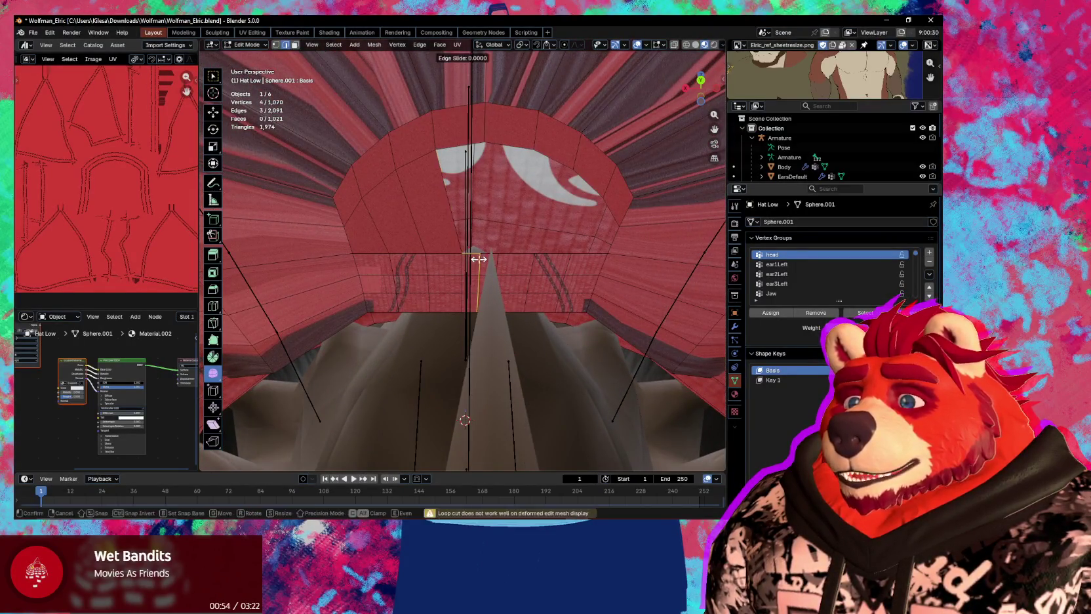
pyautogui.rightClick(479, 259)
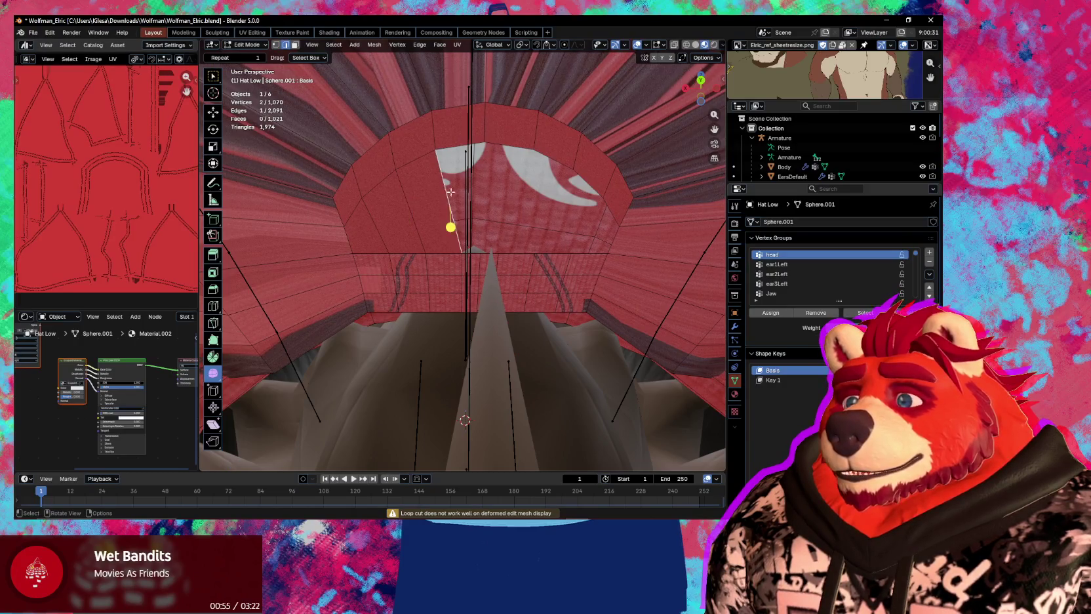
pyautogui.press('j')
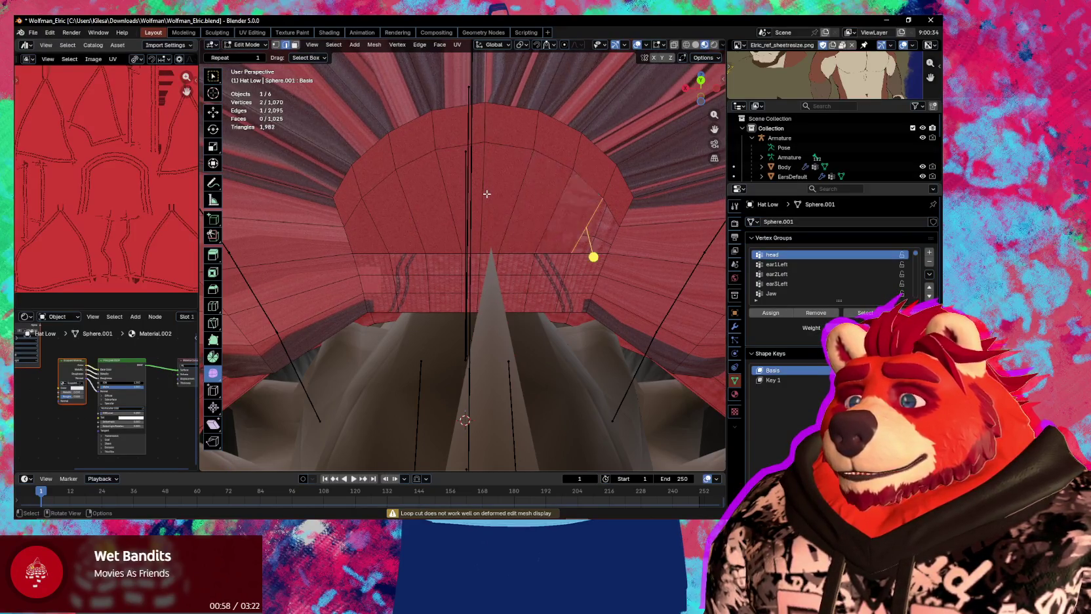
pyautogui.scroll(-3, 532, 231)
pyautogui.moveTo(533, 231)
pyautogui.mouseDown(button='middle')
pyautogui.moveTo(546, 273)
pyautogui.moveTo(469, 232)
pyautogui.mouseUp(button='middle')
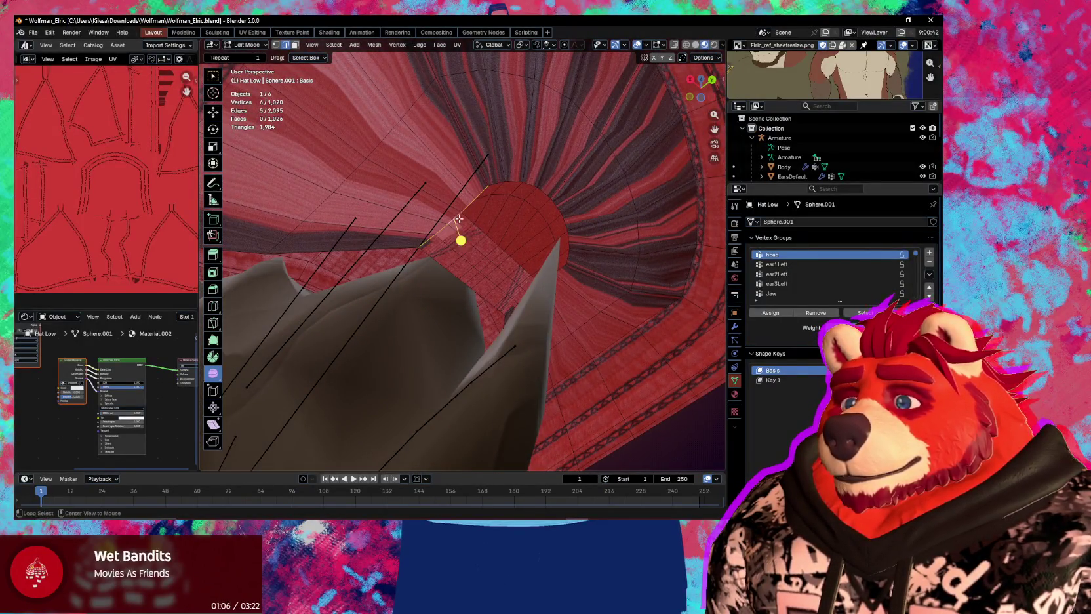
# Grow the face selection to cover all of the cap's inner underside faces
pyautogui.moveTo(537, 194); pyautogui.dragTo(533, 225, button='middle')
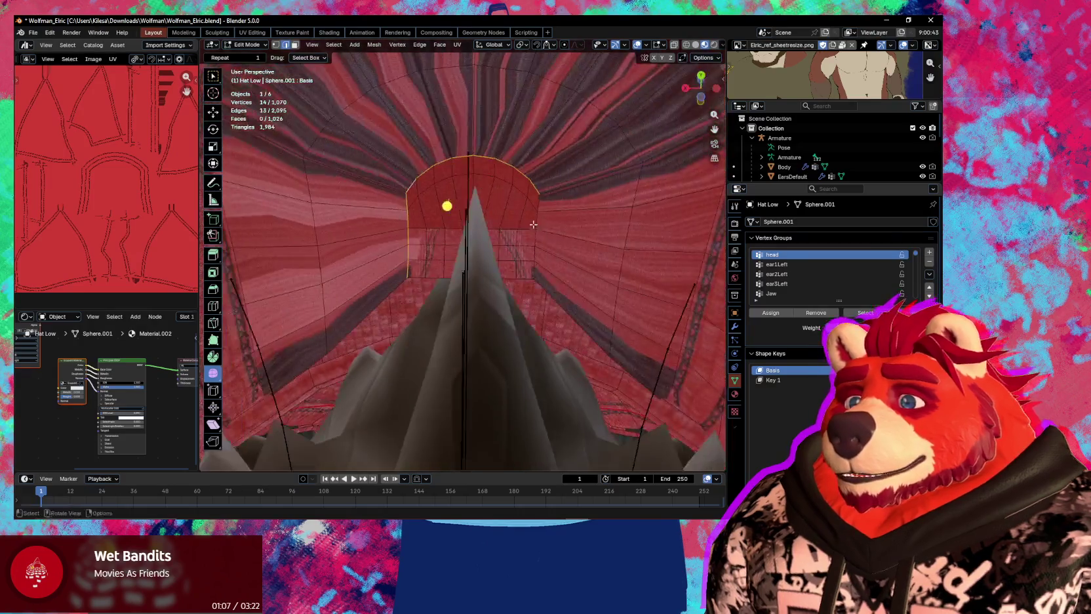
pyautogui.scroll(-2, 538, 217)
pyautogui.press('ctrl+KP_Add')
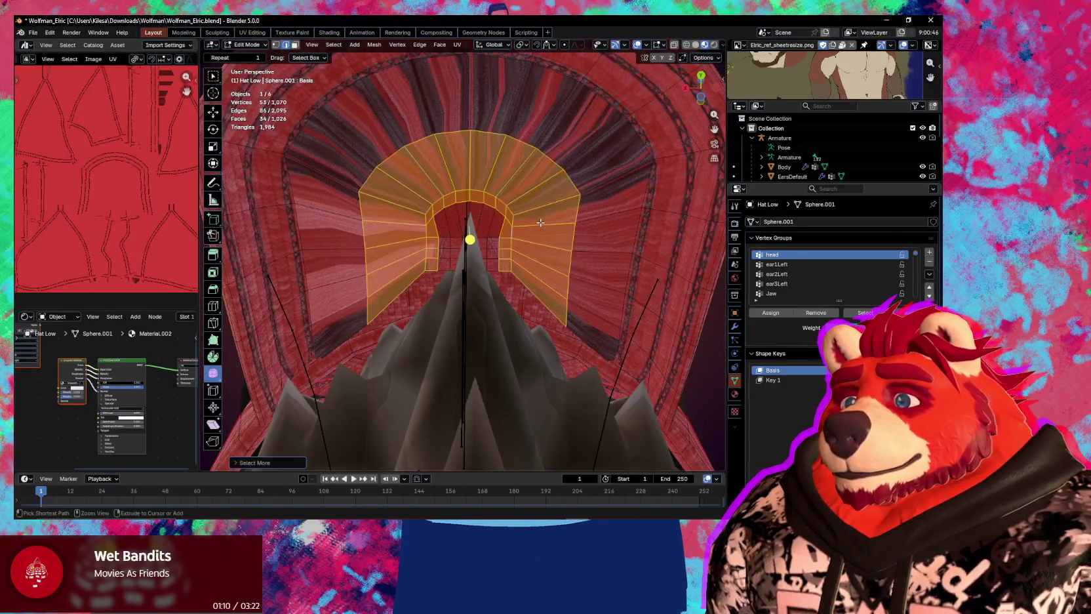
pyautogui.press('ctrl+KP_Add')
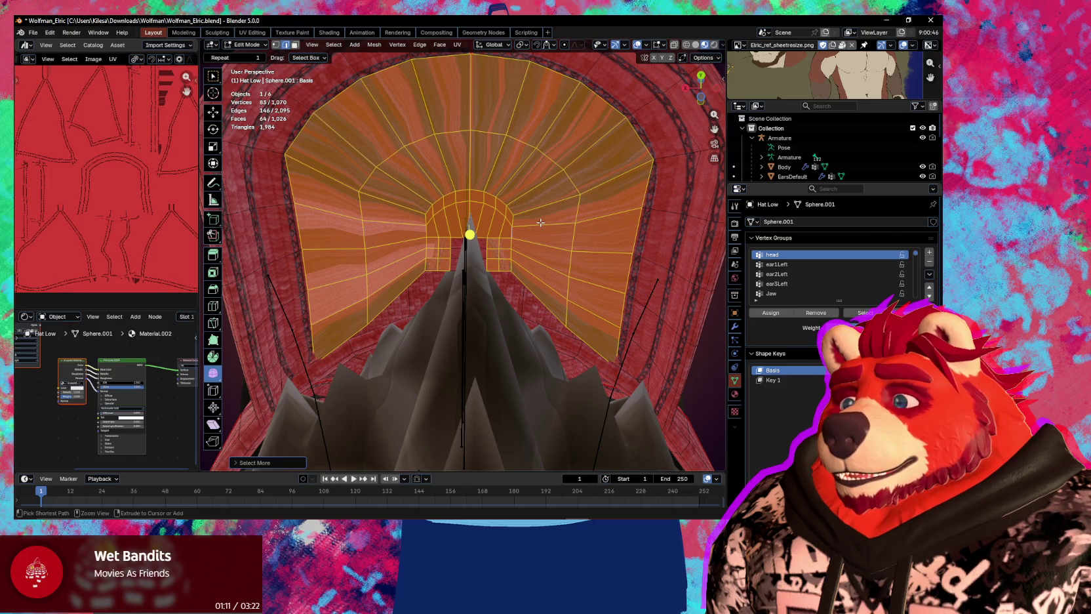
pyautogui.moveTo(540, 223); pyautogui.dragTo(518, 210, button='middle')
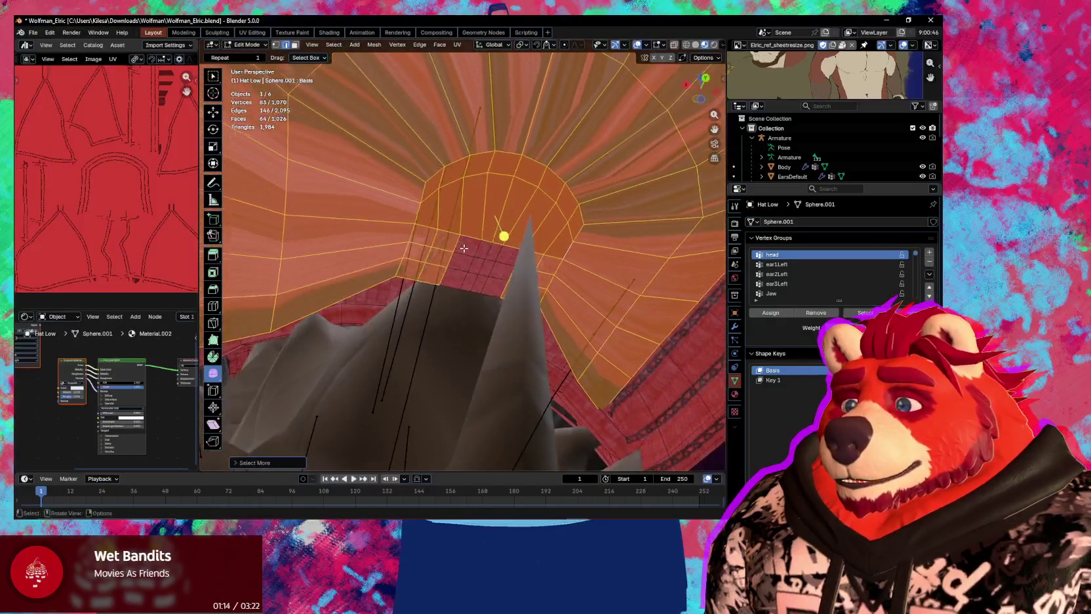
pyautogui.press('c')
pyautogui.moveTo(518, 210)
pyautogui.mouseDown()
pyautogui.moveTo(508, 281)
pyautogui.moveTo(463, 284)
pyautogui.mouseUp()
pyautogui.press('Escape')
pyautogui.moveTo(509, 294); pyautogui.dragTo(511, 354, button='middle')
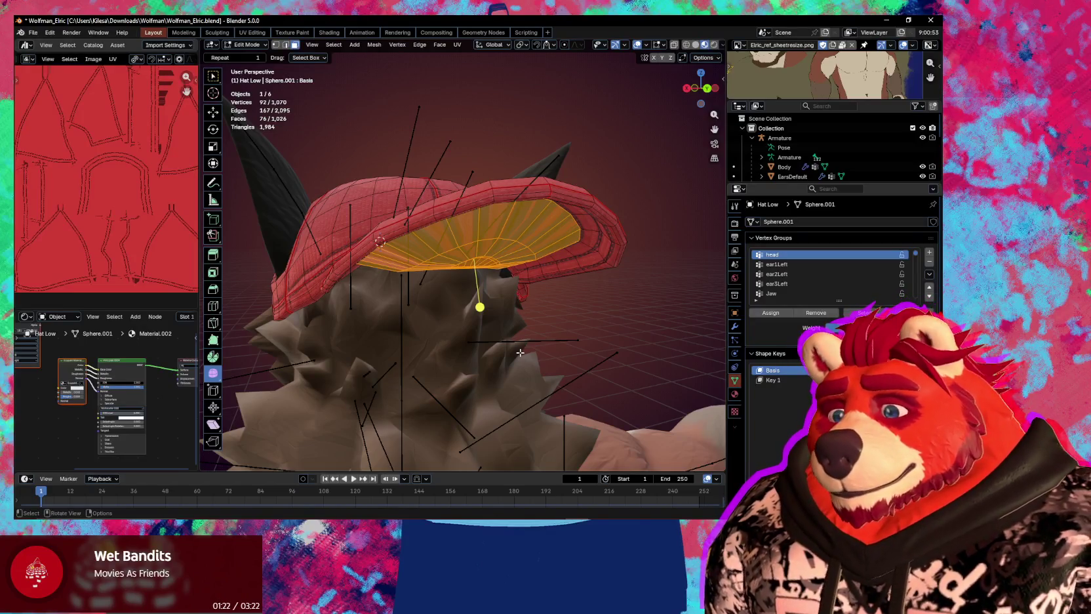
# Switch to Normal transform orientation and flatten the underside along its normal Z
pyautogui.press('s')
pyautogui.press('z')
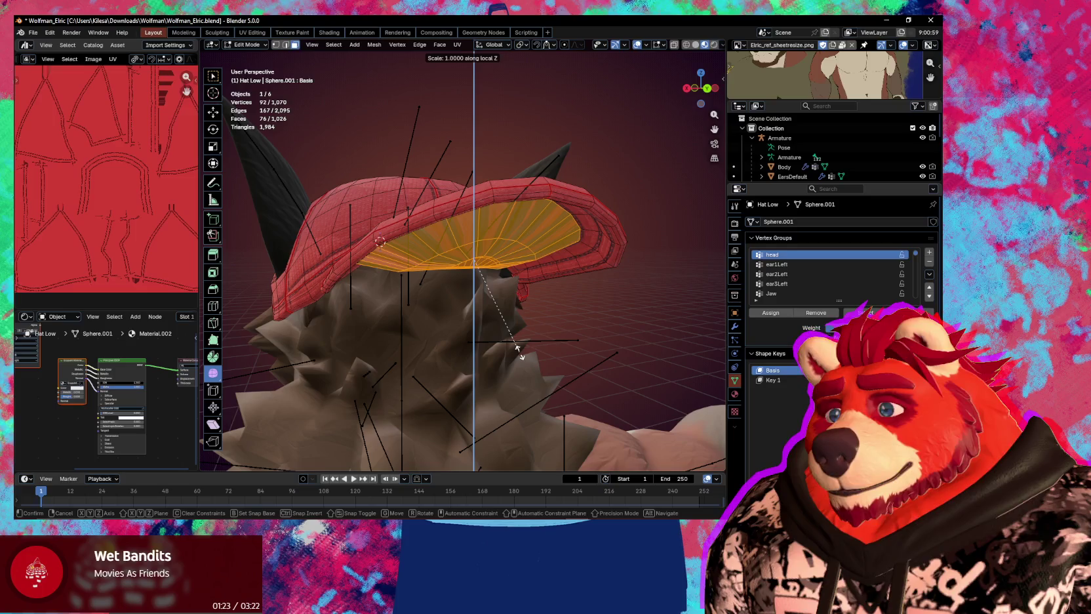
pyautogui.press('Escape')
pyautogui.click(500, 50)
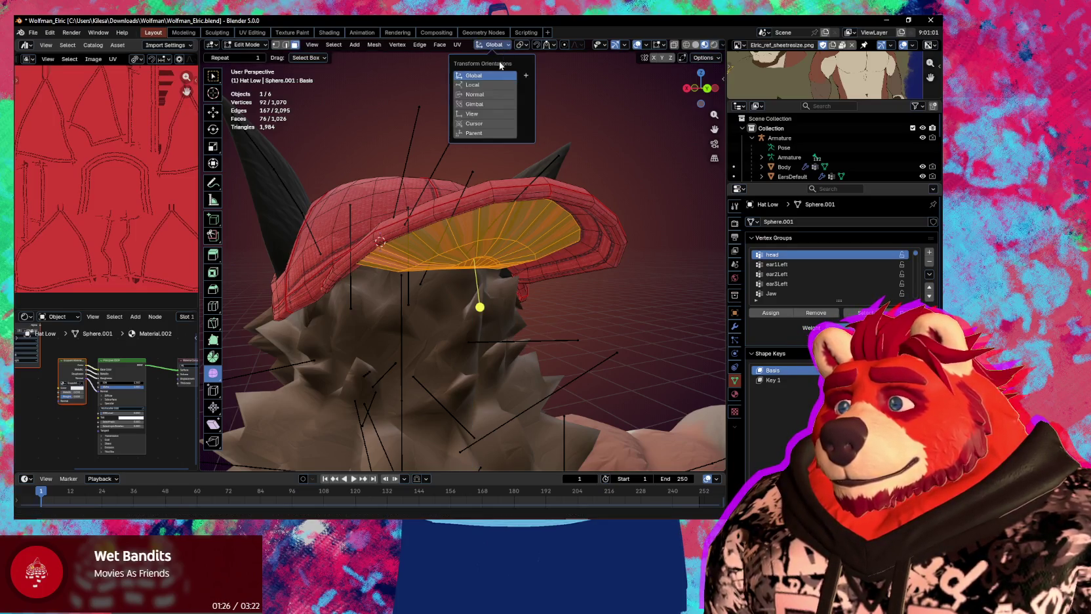
pyautogui.press('s')
pyautogui.press('z')
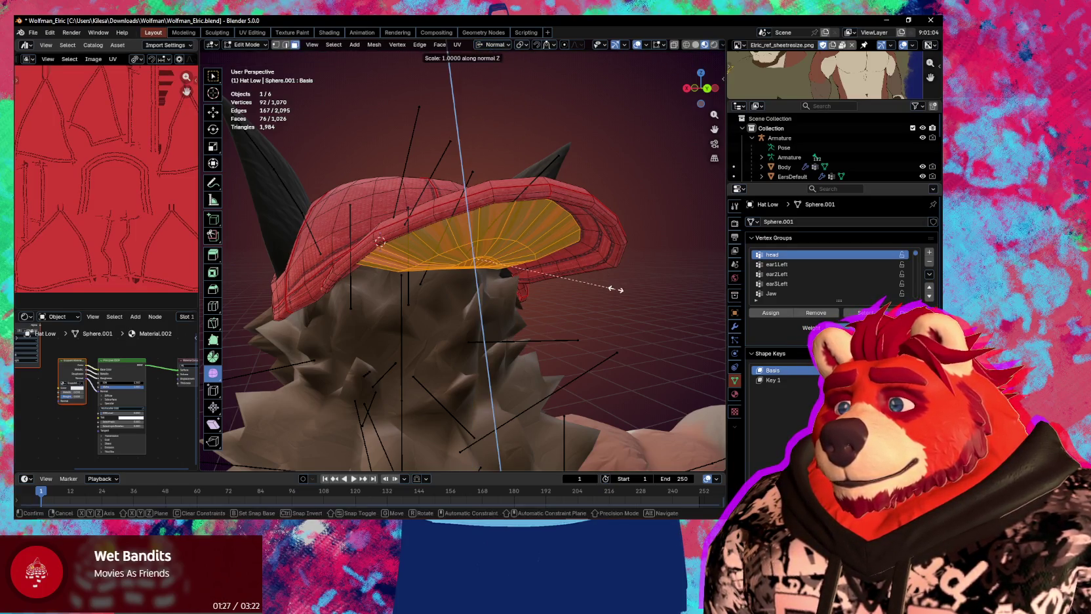
pyautogui.click(501, 220)
# Push the underside along its normal, then flatten it twice more along normal Z
pyautogui.moveTo(485, 304); pyautogui.dragTo(568, 246, button='middle')
pyautogui.press('g')
pyautogui.press('z')
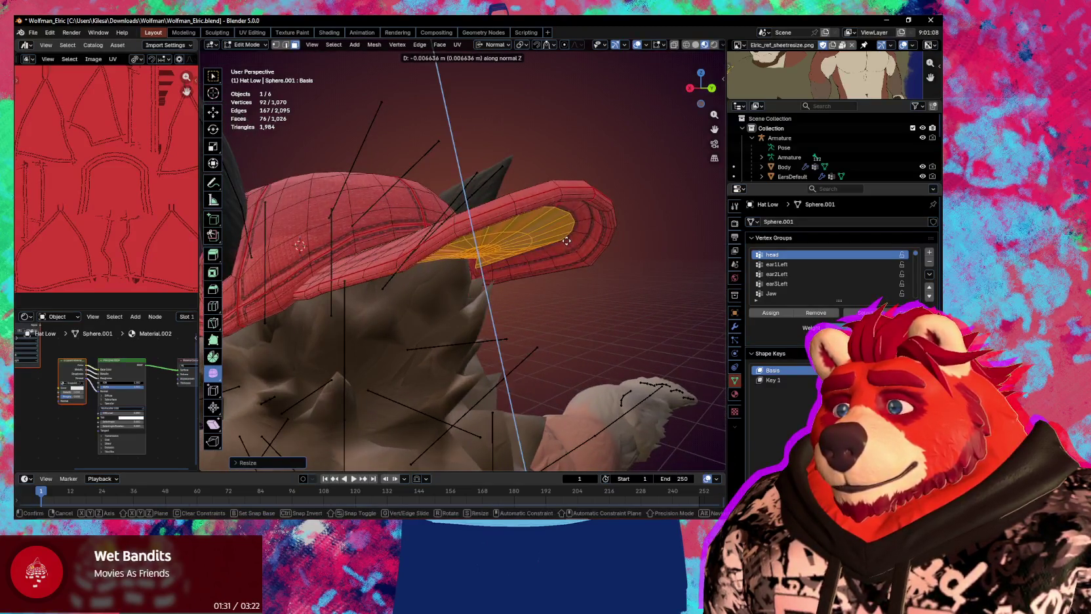
pyautogui.click(567, 241)
pyautogui.moveTo(490, 292)
pyautogui.mouseDown(button='middle')
pyautogui.moveTo(612, 253)
pyautogui.moveTo(656, 318)
pyautogui.mouseUp(button='middle')
pyautogui.press('s')
pyautogui.press('z')
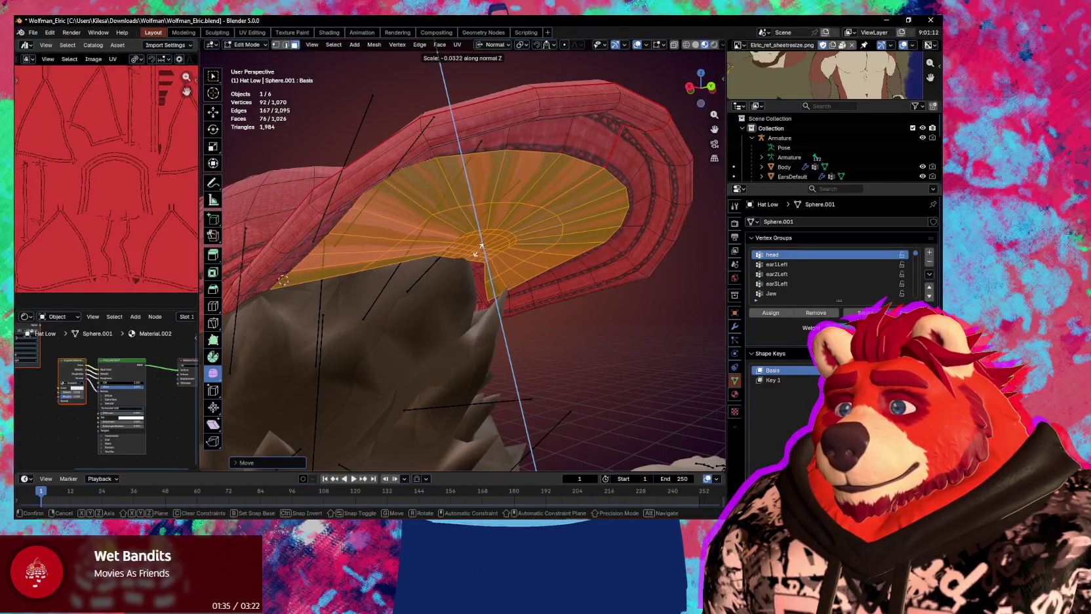
pyautogui.click(450, 250)
pyautogui.moveTo(450, 250); pyautogui.dragTo(502, 292, button='middle')
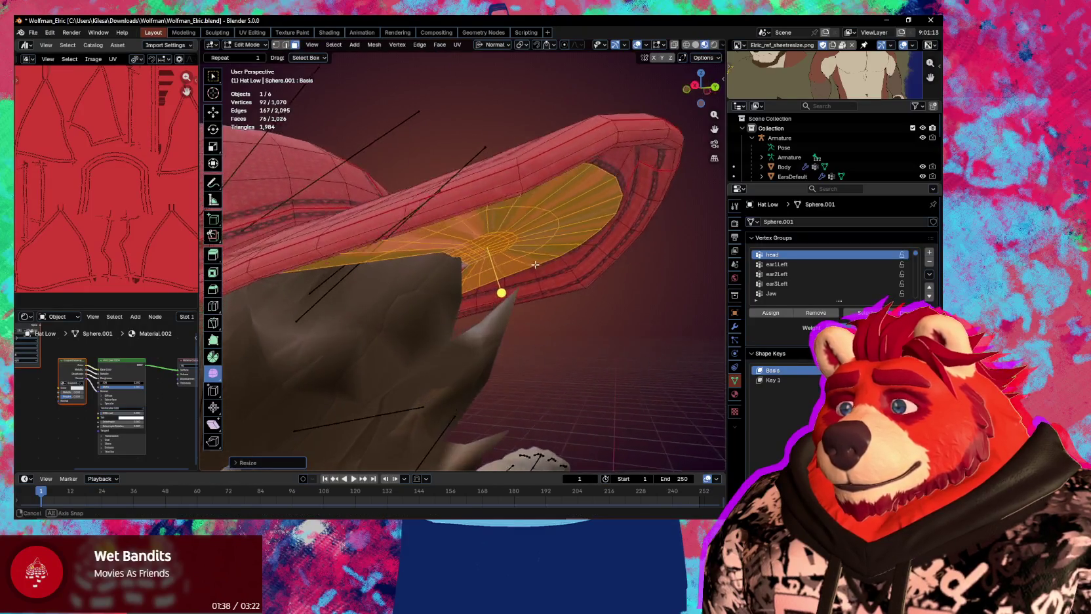
pyautogui.press('s')
pyautogui.press('z')
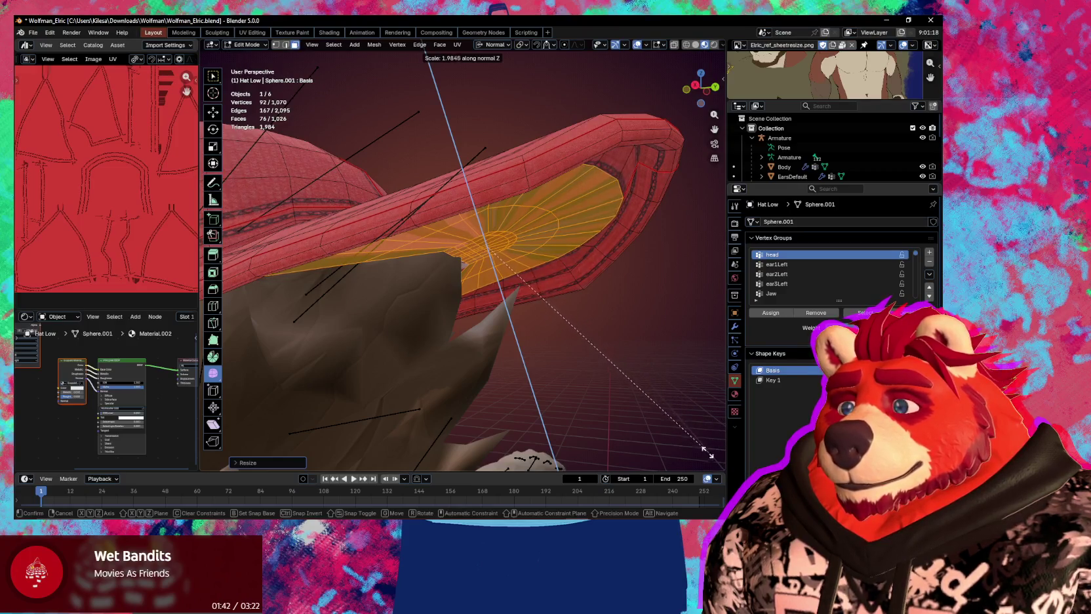
pyautogui.click(664, 420)
# Tilt the underside faces about X twice, shifting them along their normal Z between tilts
pyautogui.moveTo(665, 420); pyautogui.dragTo(544, 341, button='middle')
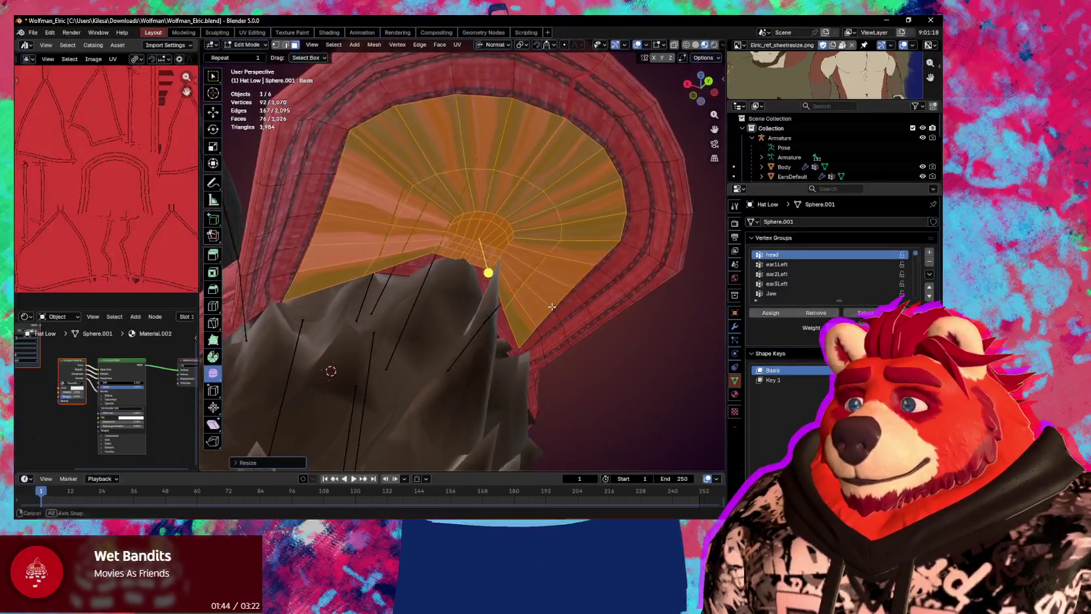
pyautogui.moveTo(544, 341); pyautogui.dragTo(596, 327, button='middle')
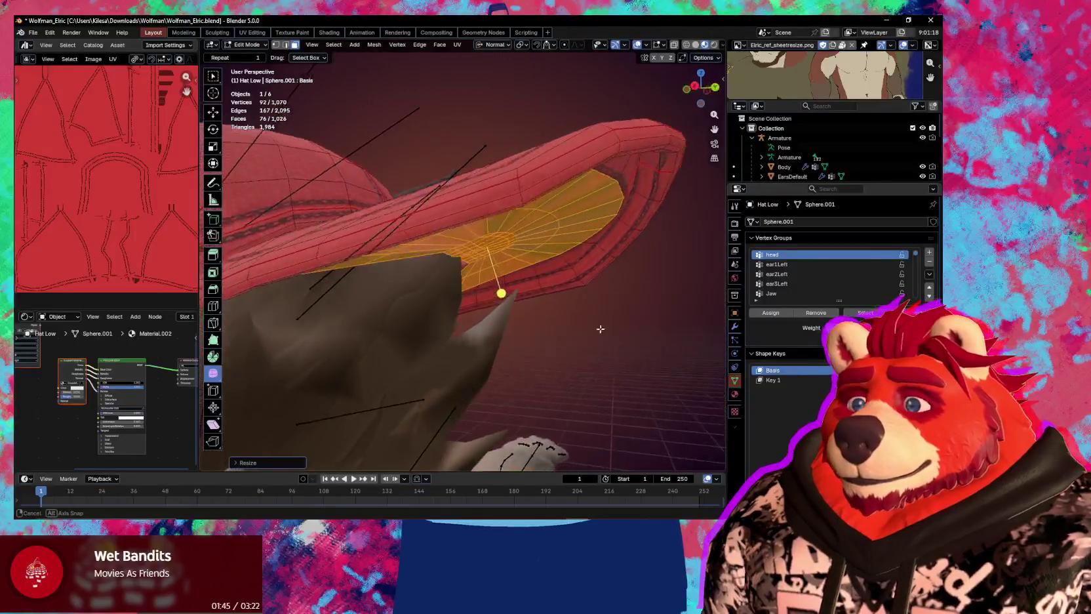
pyautogui.press('r')
pyautogui.press('x')
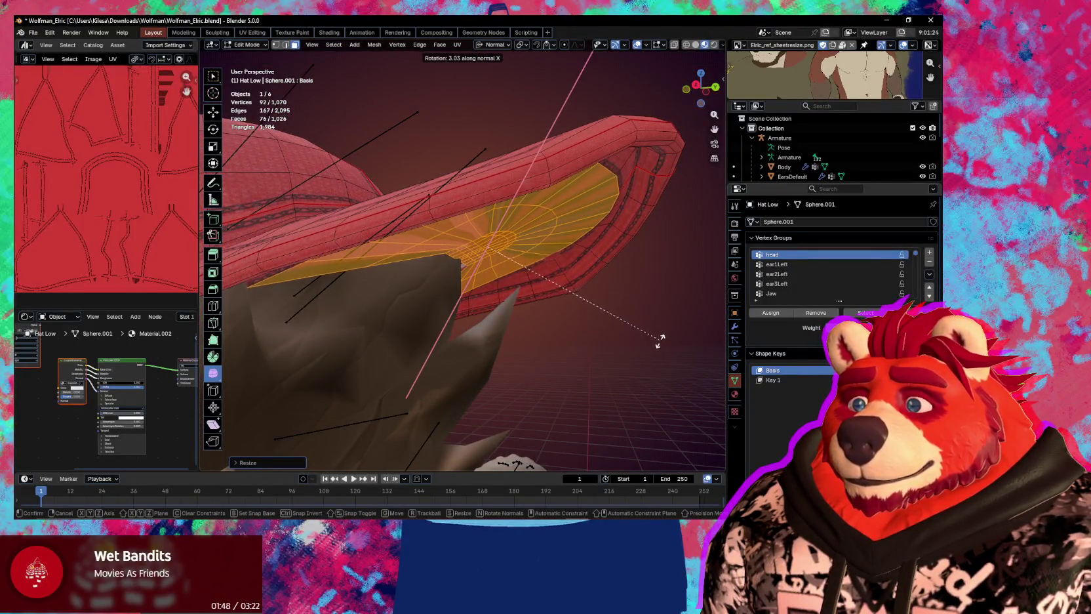
pyautogui.click(660, 340)
pyautogui.press('g')
pyautogui.press('z')
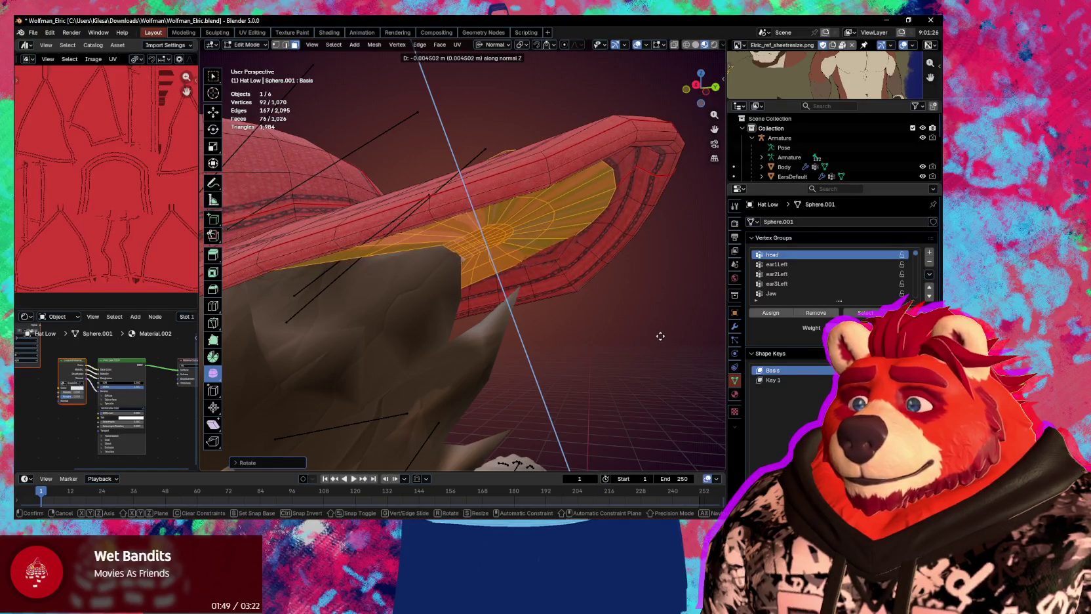
pyautogui.click(661, 336)
pyautogui.moveTo(660, 336); pyautogui.dragTo(669, 362, button='middle')
pyautogui.press('r')
pyautogui.press('x')
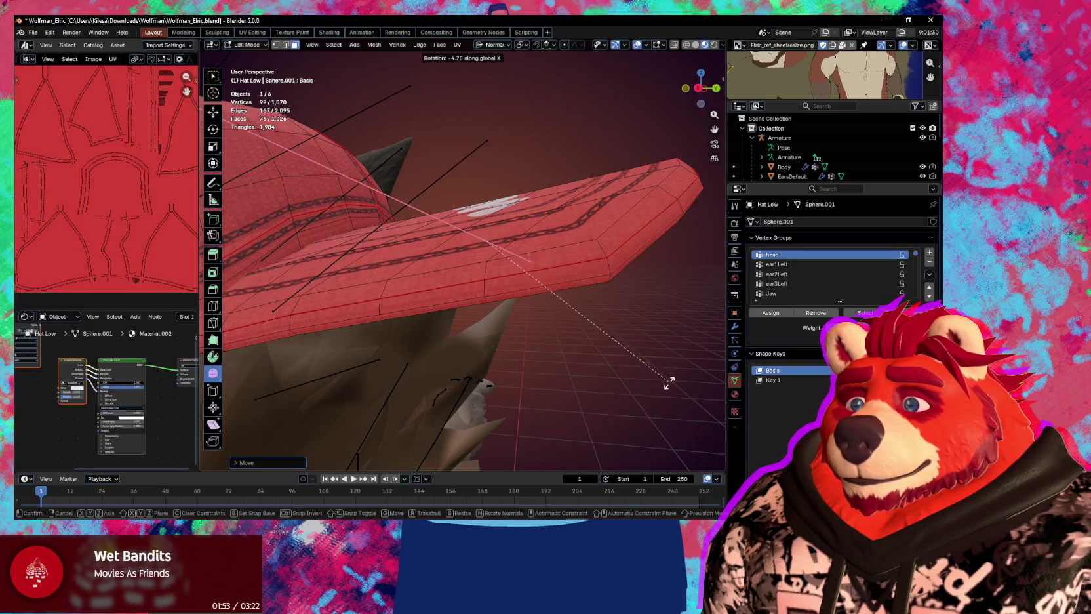
pyautogui.click(668, 382)
# Flatten the underside faces two more times along their normal Z
pyautogui.moveTo(669, 382)
pyautogui.mouseDown(button='middle')
pyautogui.moveTo(562, 344)
pyautogui.moveTo(551, 363)
pyautogui.moveTo(595, 373)
pyautogui.mouseUp(button='middle')
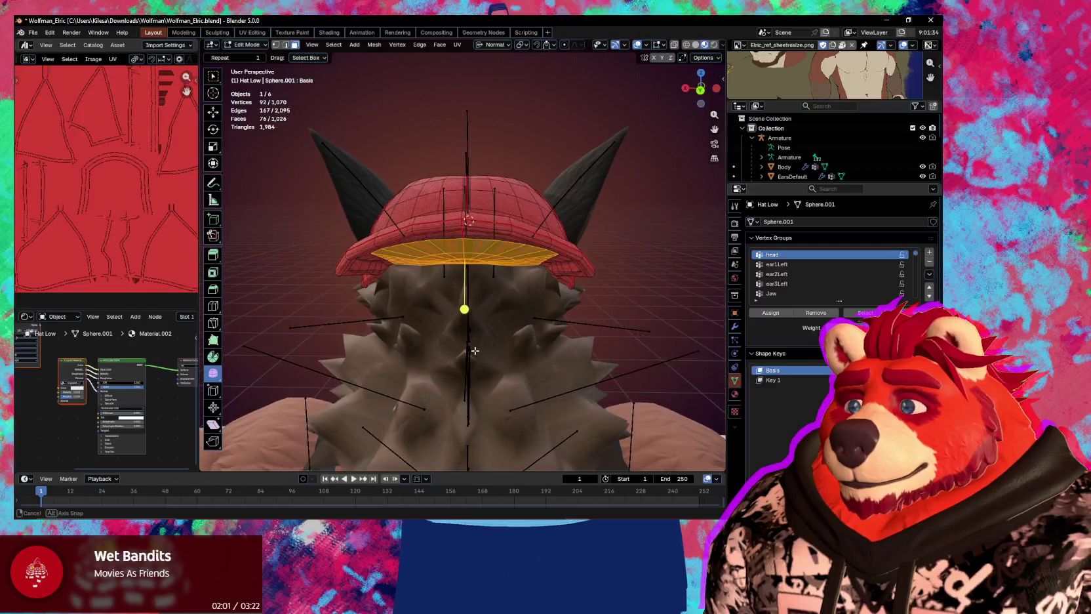
pyautogui.moveTo(594, 373)
pyautogui.mouseDown(button='middle')
pyautogui.moveTo(624, 374)
pyautogui.moveTo(649, 400)
pyautogui.mouseUp(button='middle')
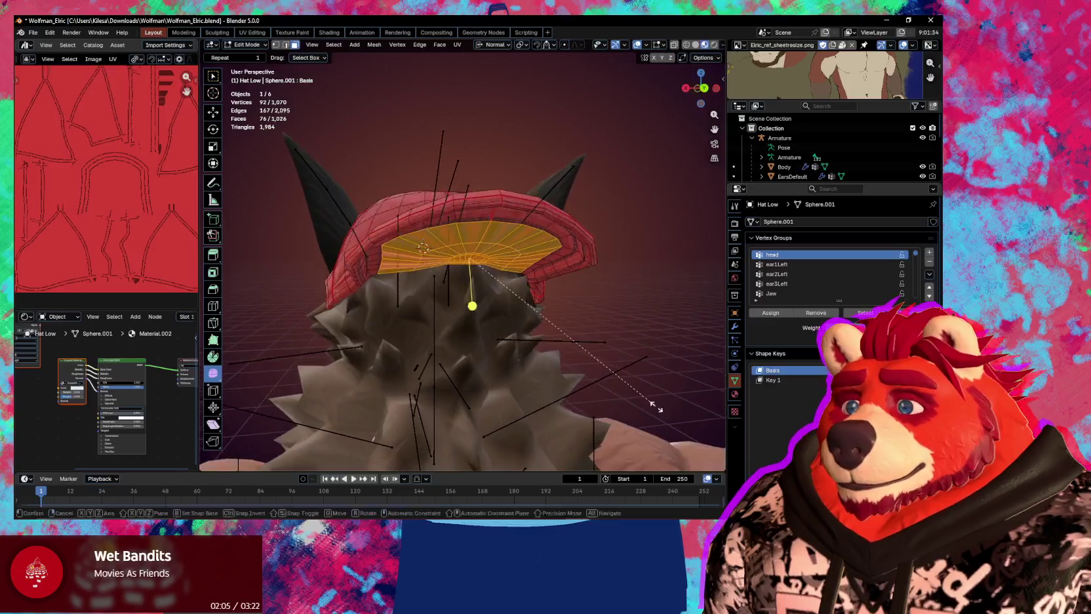
pyautogui.press('s')
pyautogui.press('z')
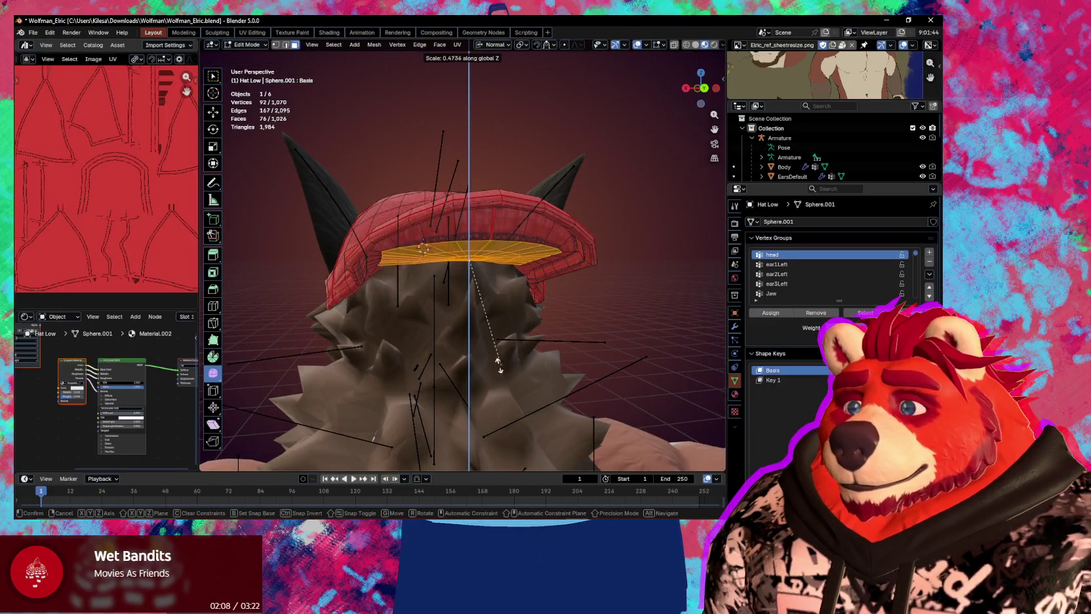
pyautogui.click(458, 316)
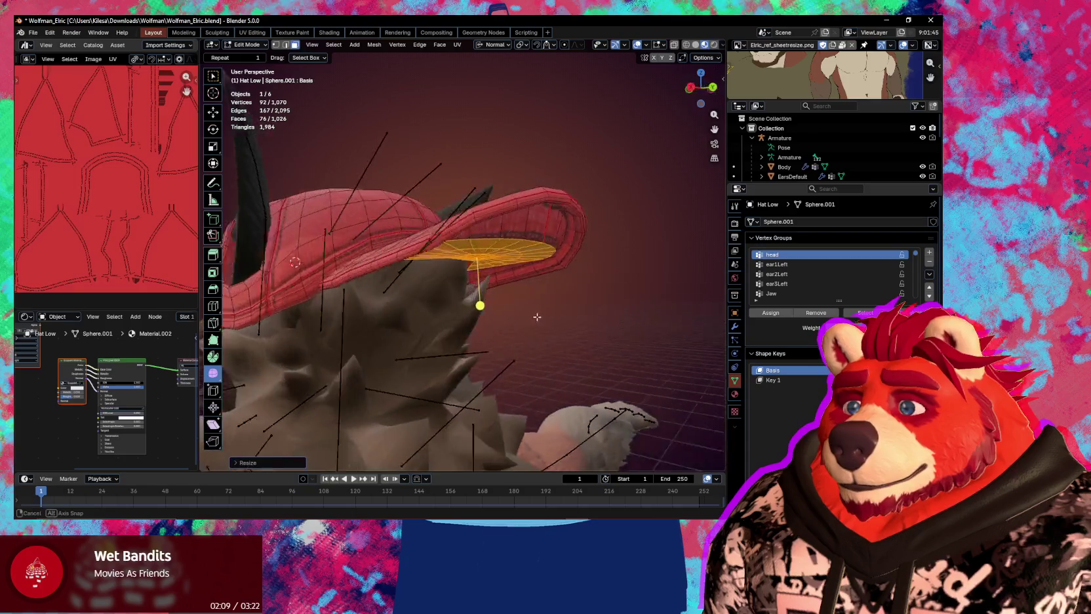
pyautogui.moveTo(457, 316); pyautogui.dragTo(564, 367, button='middle')
pyautogui.press('s')
pyautogui.press('z')
pyautogui.press('z')
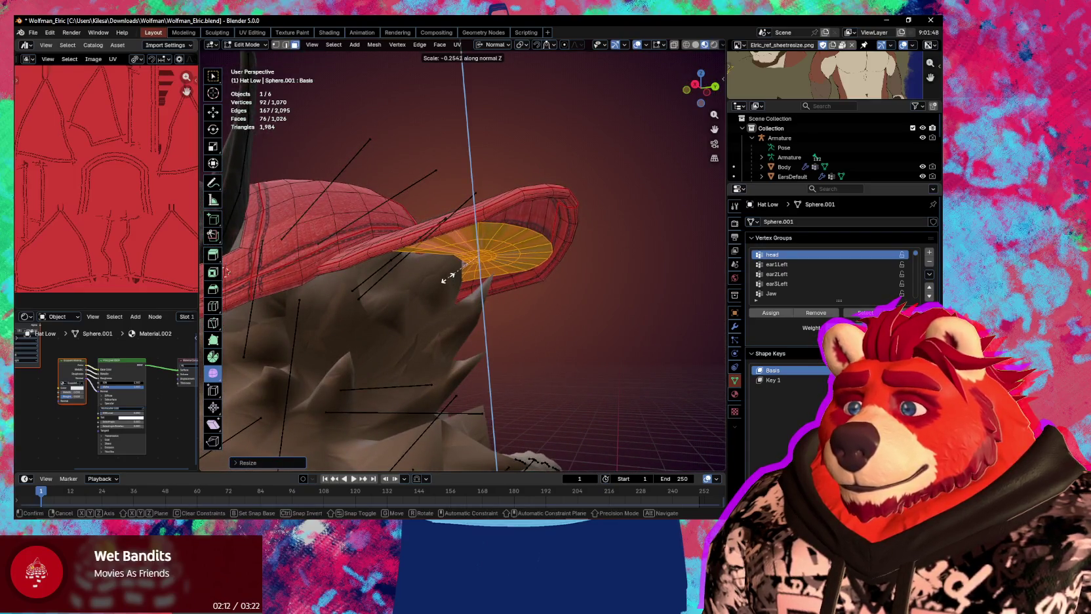
pyautogui.press('Return')
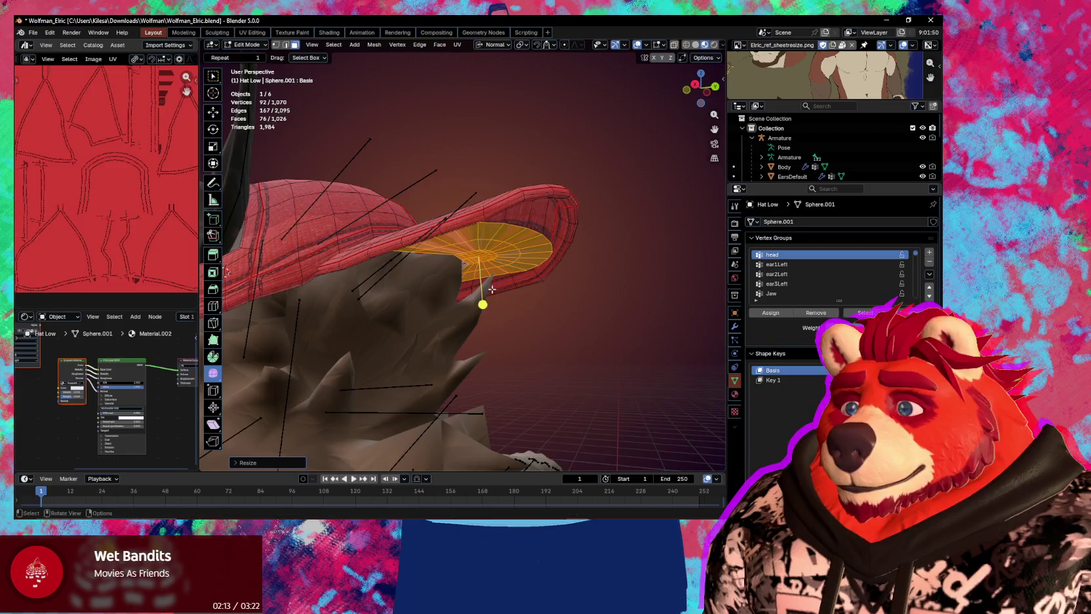
# Tilt the underside once more about X and shift it along its normal Z
pyautogui.moveTo(479, 292); pyautogui.dragTo(484, 306, button='middle')
pyautogui.press('r')
pyautogui.press('x')
pyautogui.press('x')
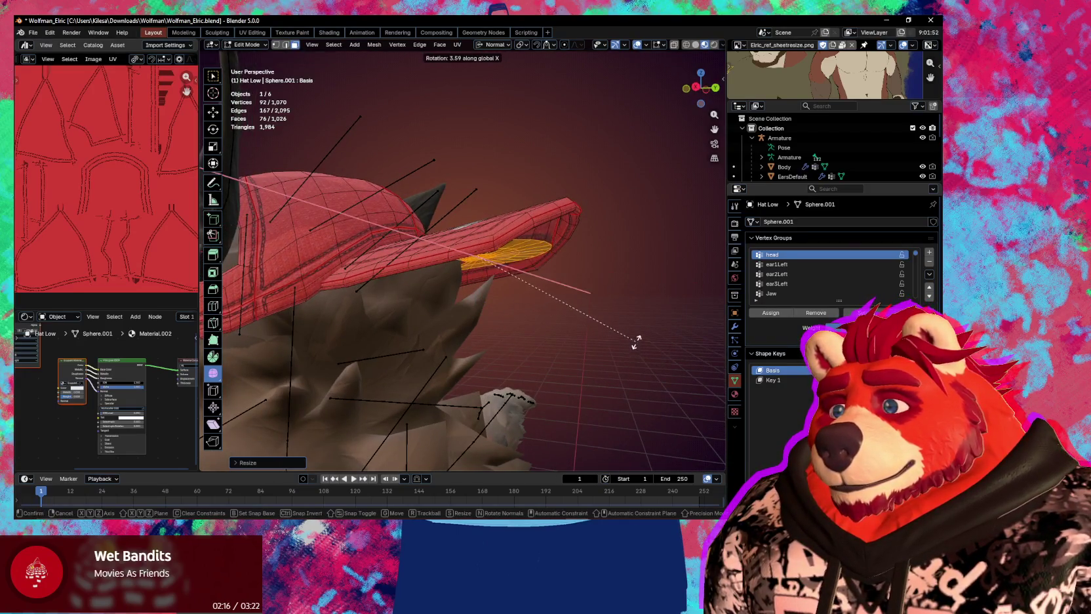
pyautogui.press('Return')
pyautogui.moveTo(636, 319)
pyautogui.mouseDown(button='middle')
pyautogui.moveTo(649, 344)
pyautogui.moveTo(585, 378)
pyautogui.moveTo(580, 326)
pyautogui.mouseUp(button='middle')
pyautogui.press('g')
pyautogui.press('z')
pyautogui.press('z')
pyautogui.press('Return')
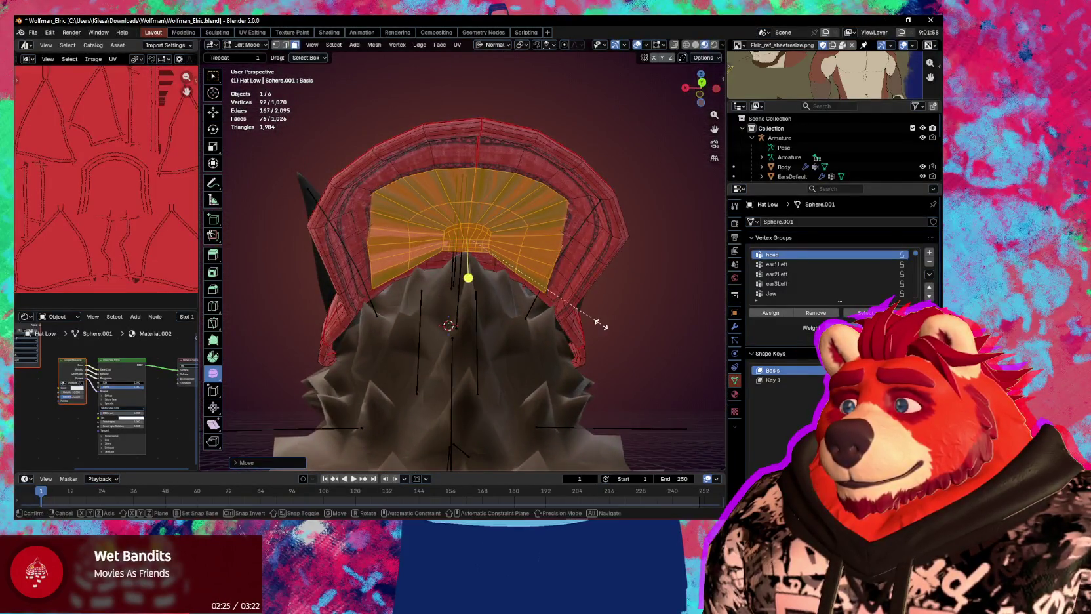
# Shrink the inner underside faces, push them along their normal, and narrow them
pyautogui.press('s')
pyautogui.click(562, 320)
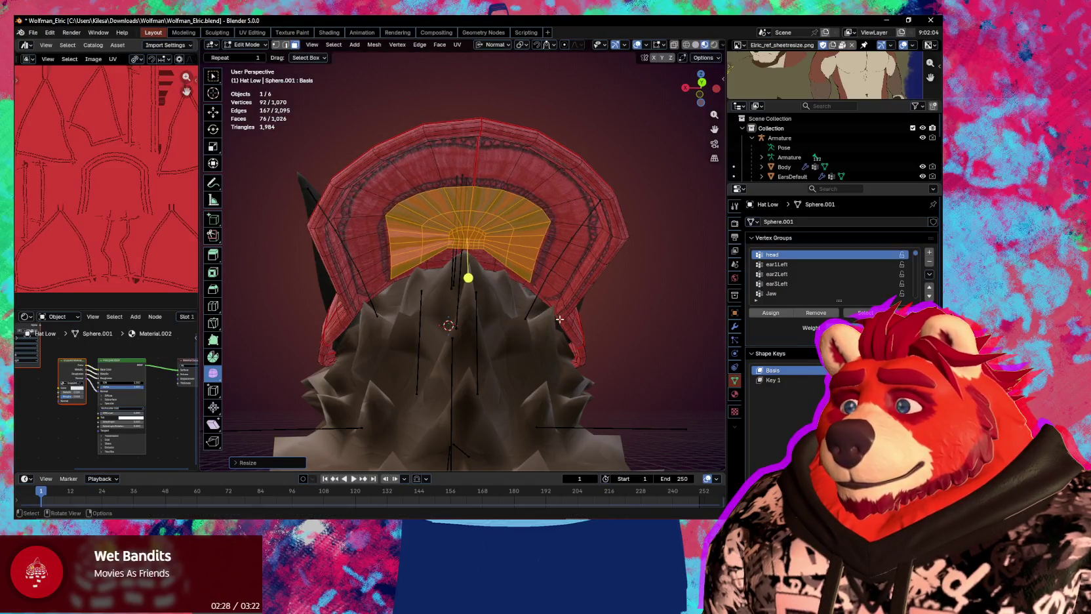
pyautogui.moveTo(562, 320)
pyautogui.mouseDown(button='middle')
pyautogui.moveTo(593, 348)
pyautogui.moveTo(609, 317)
pyautogui.mouseUp(button='middle')
pyautogui.press('g')
pyautogui.press('z')
pyautogui.press('z')
pyautogui.click(590, 342)
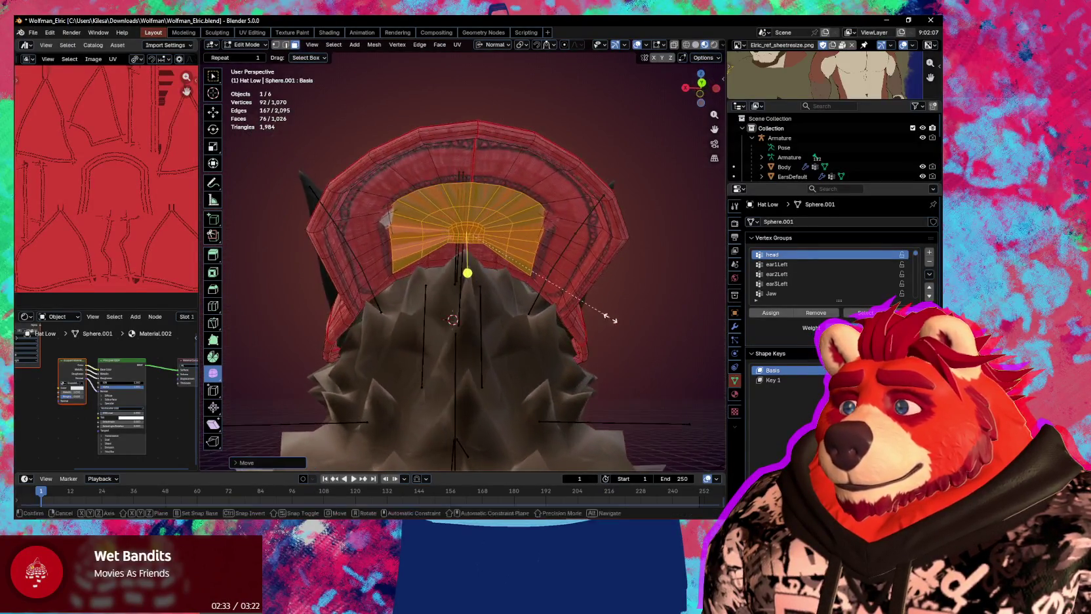
pyautogui.press('s')
pyautogui.click(573, 317)
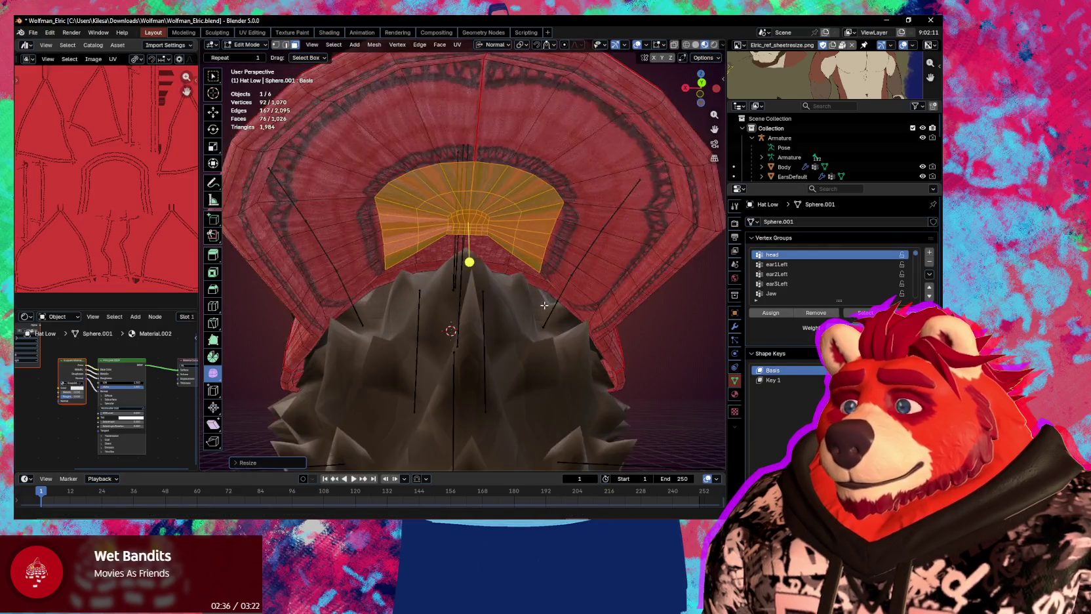
# Shift the underside faces along global Y, then along their normal Z
pyautogui.scroll(6, 532, 264)
pyautogui.moveTo(533, 265); pyautogui.dragTo(521, 307, button='middle')
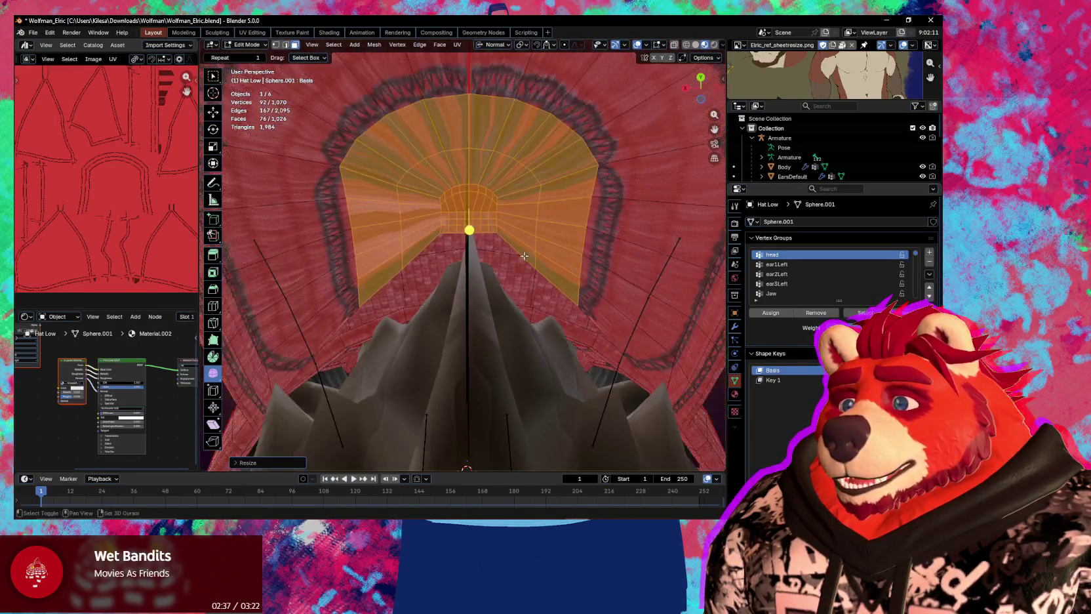
pyautogui.scroll(3, 522, 308)
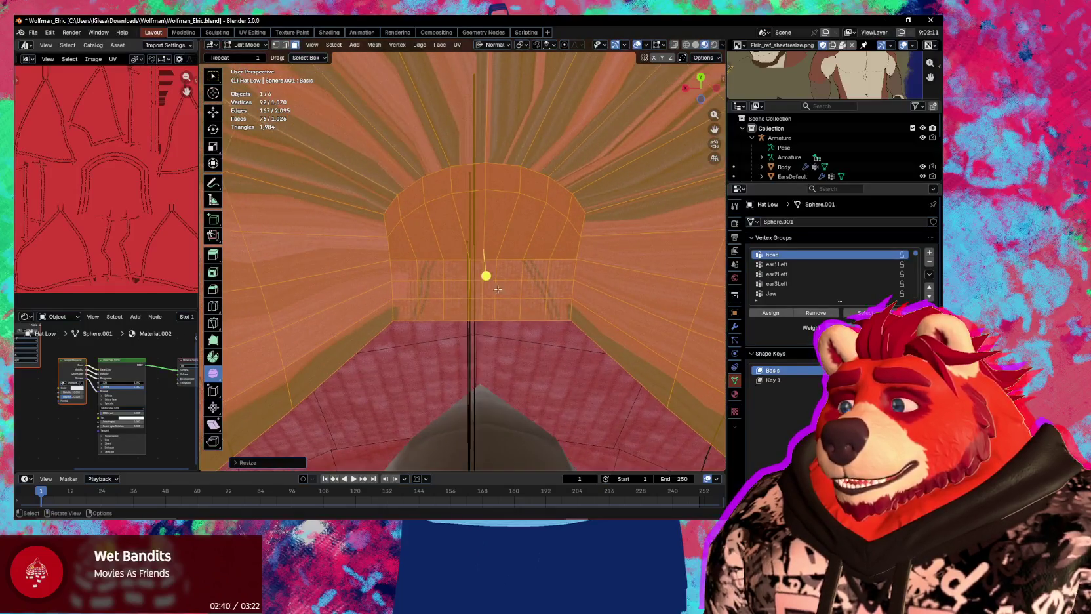
pyautogui.scroll(-2, 460, 272)
pyautogui.scroll(-4, 460, 272)
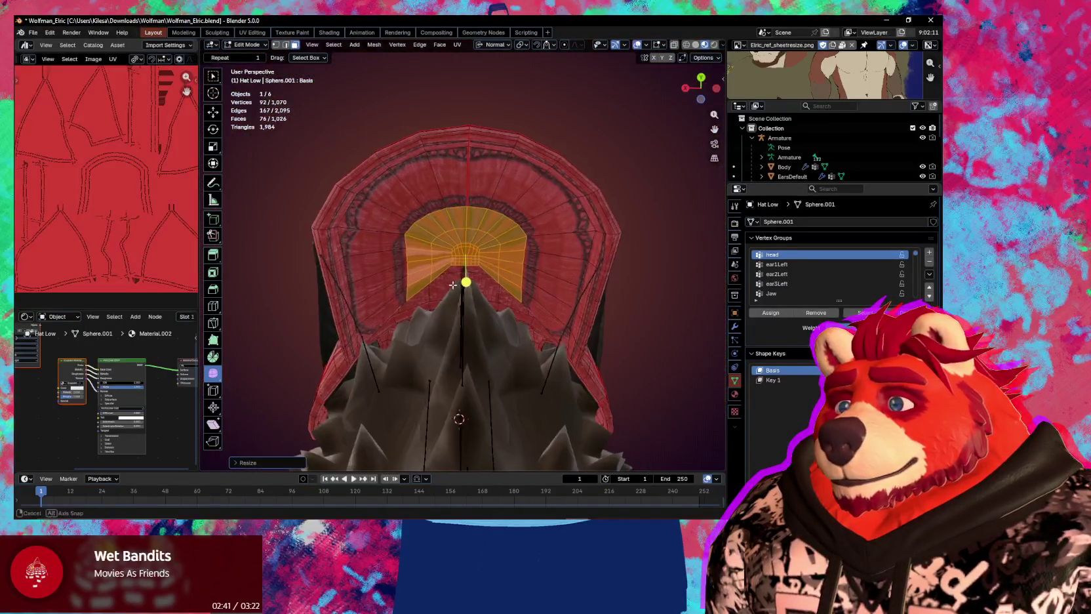
pyautogui.press('g')
pyautogui.press('y')
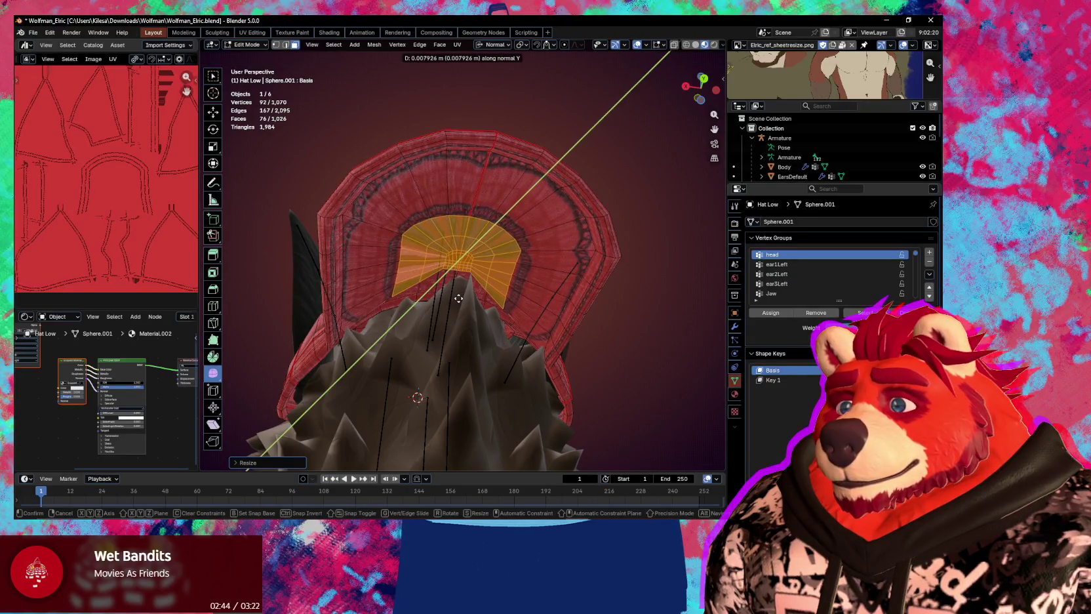
pyautogui.press('y')
pyautogui.press('Return')
pyautogui.press('g')
pyautogui.press('z')
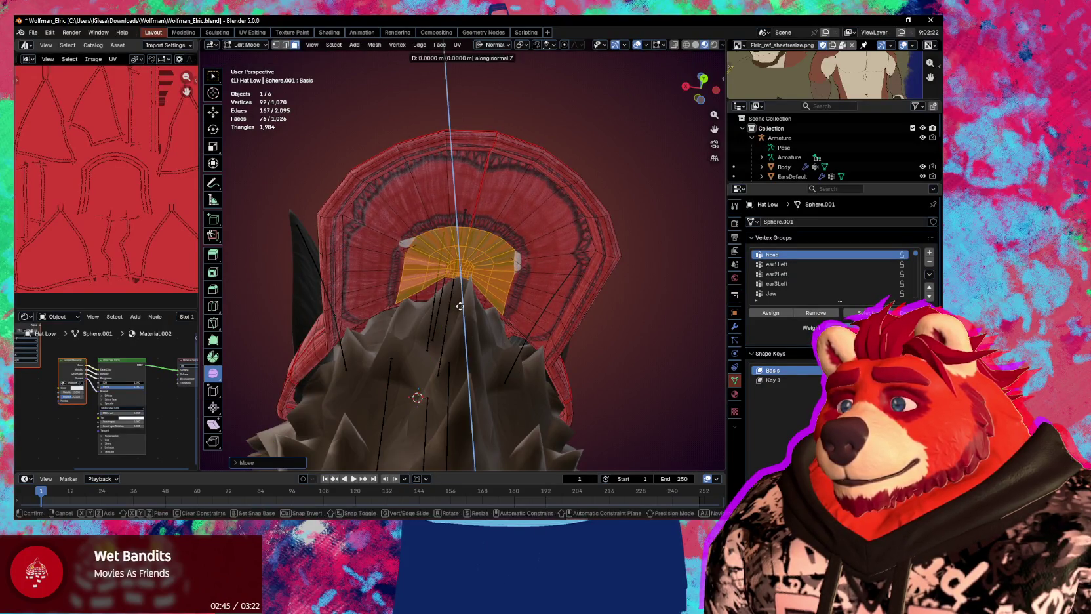
pyautogui.click(461, 309)
# Select the edge loop around the cap's outer rim
pyautogui.moveTo(461, 309)
pyautogui.mouseDown(button='middle')
pyautogui.moveTo(480, 346)
pyautogui.moveTo(478, 298)
pyautogui.moveTo(497, 287)
pyautogui.moveTo(490, 324)
pyautogui.moveTo(414, 294)
pyautogui.mouseUp(button='middle')
pyautogui.scroll(2, 414, 295)
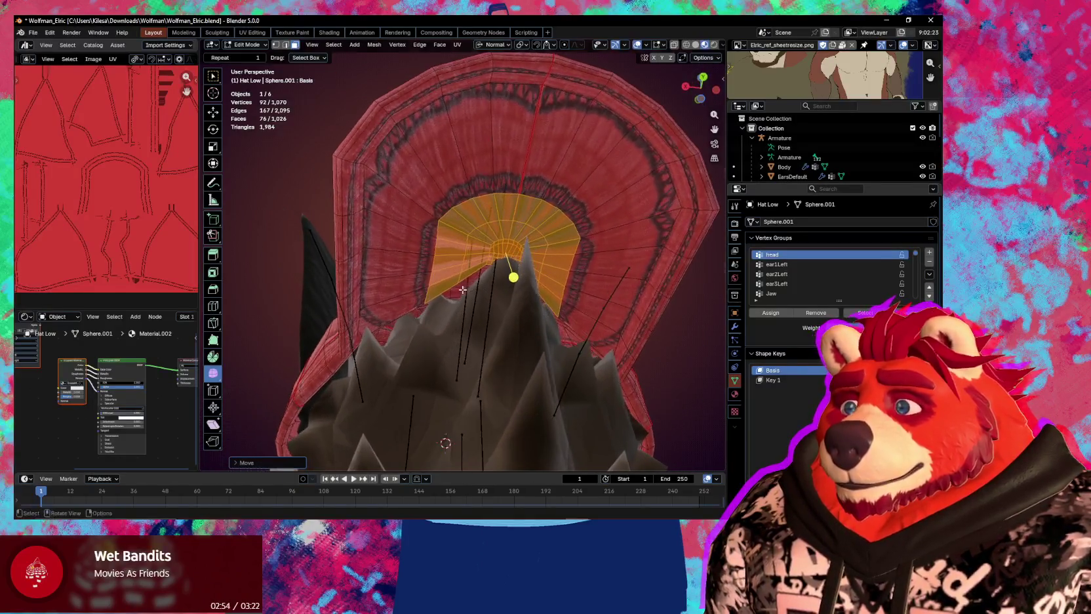
pyautogui.scroll(1, 414, 295)
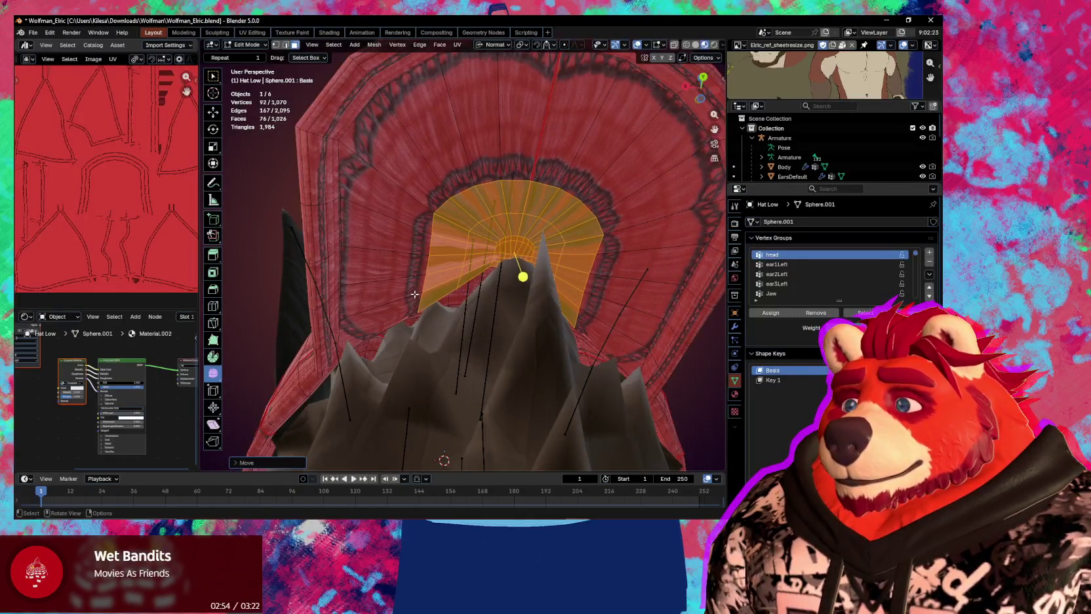
pyautogui.keyDown('alt'); pyautogui.click(342, 333); pyautogui.keyUp('alt')
pyautogui.scroll(-2, 489, 315)
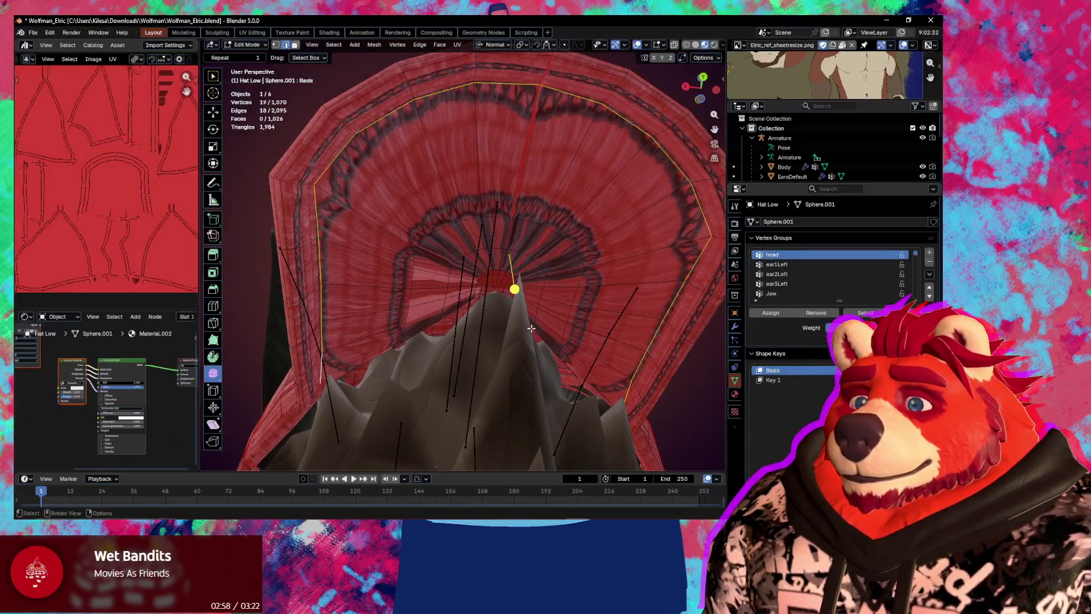
# Mark the rim edge loop as a UV seam and clear the selection
pyautogui.moveTo(471, 353)
pyautogui.mouseDown(button='middle')
pyautogui.moveTo(571, 299)
pyautogui.moveTo(552, 298)
pyautogui.mouseUp(button='middle')
pyautogui.press('q')
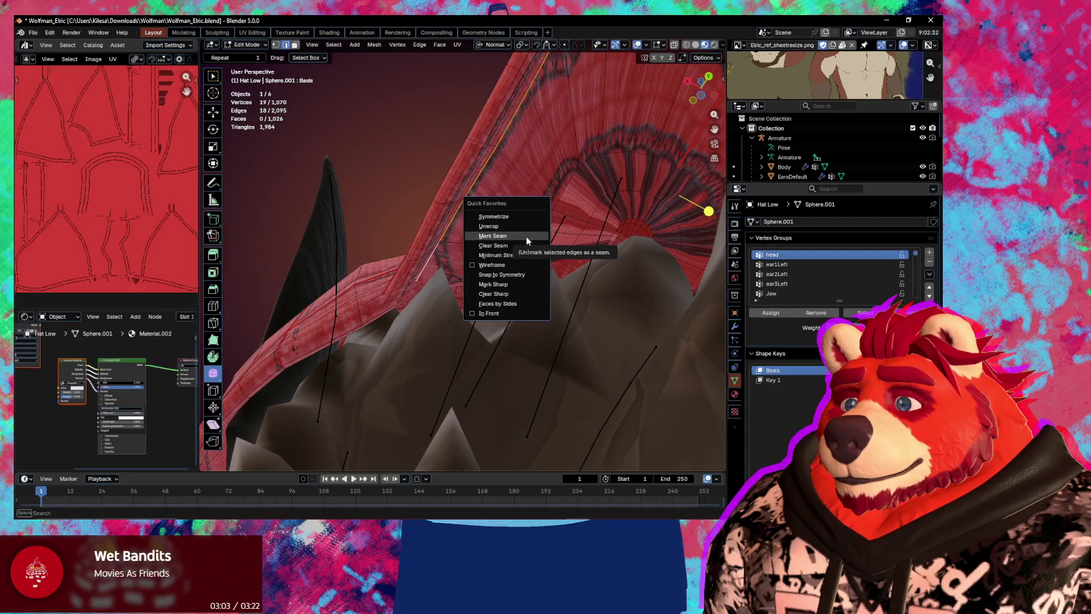
pyautogui.click(527, 236)
pyautogui.hotkey('alt', 'a')
# Select the geometry linked to a cap face, delimited by seams
pyautogui.moveTo(526, 241); pyautogui.dragTo(487, 215, button='middle')
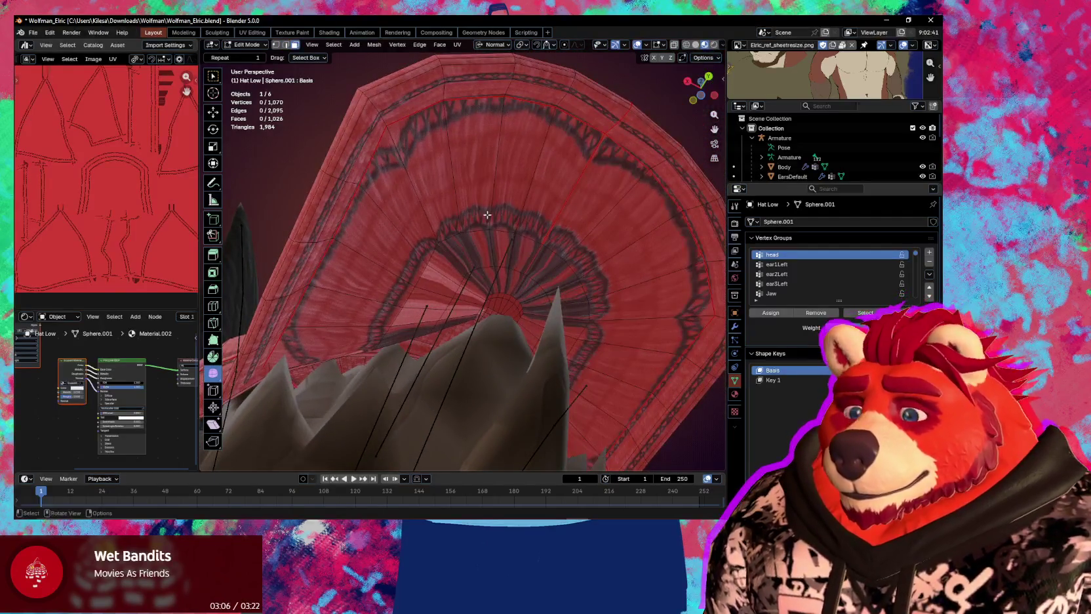
pyautogui.click(487, 214)
pyautogui.press('l')
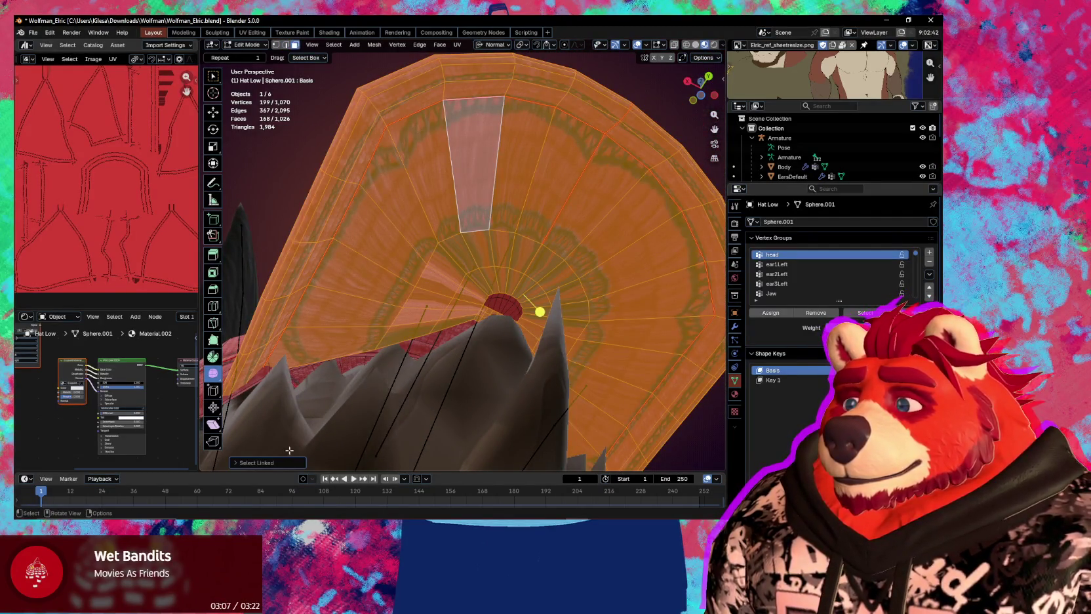
pyautogui.click(279, 462)
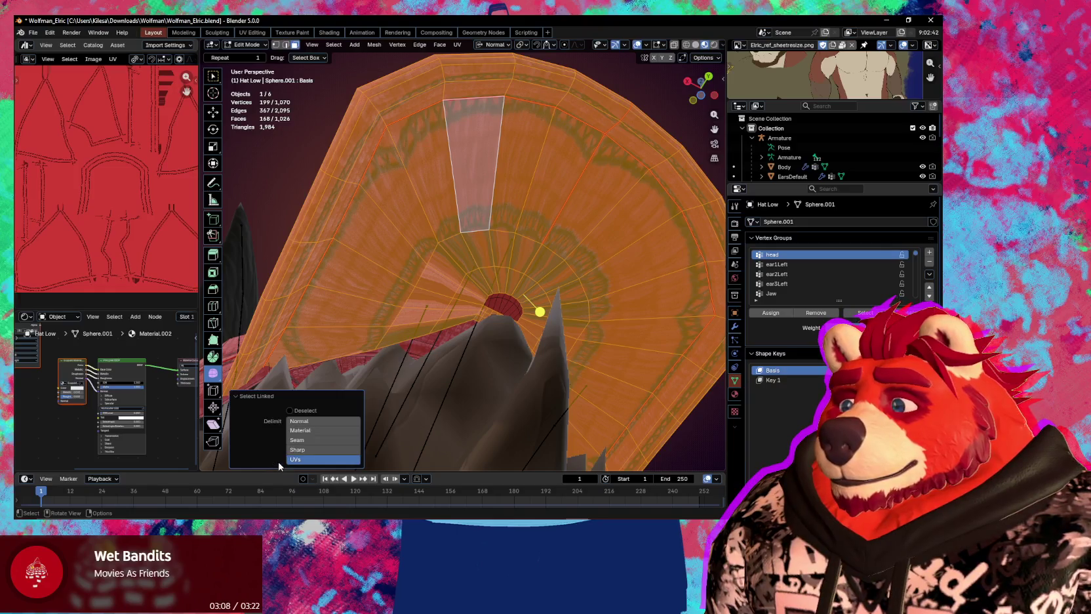
pyautogui.click(315, 440)
pyautogui.moveTo(318, 436); pyautogui.dragTo(500, 292, button='middle')
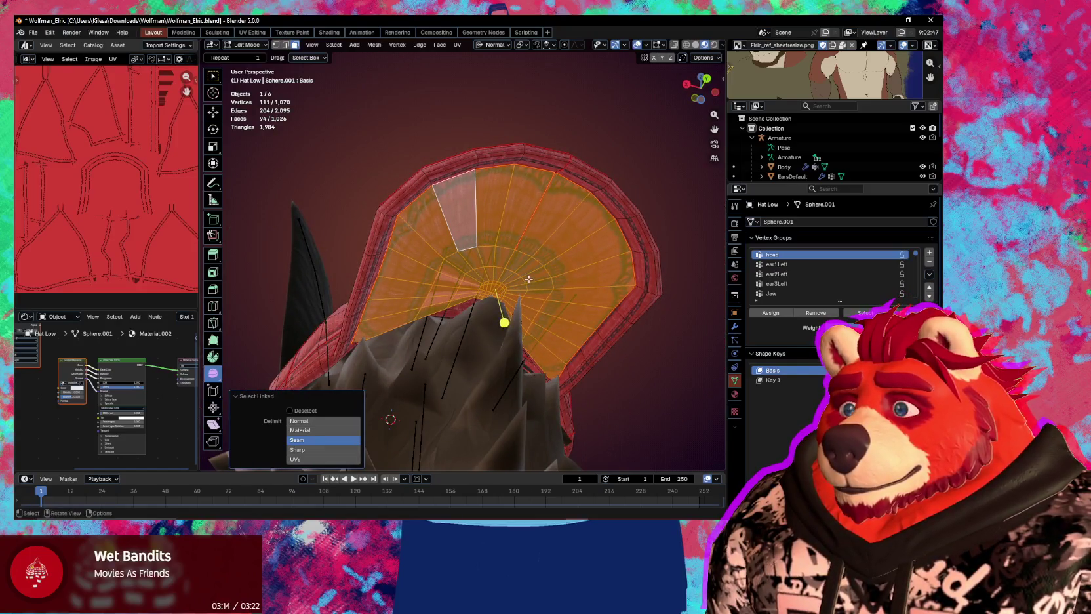
pyautogui.press('u')
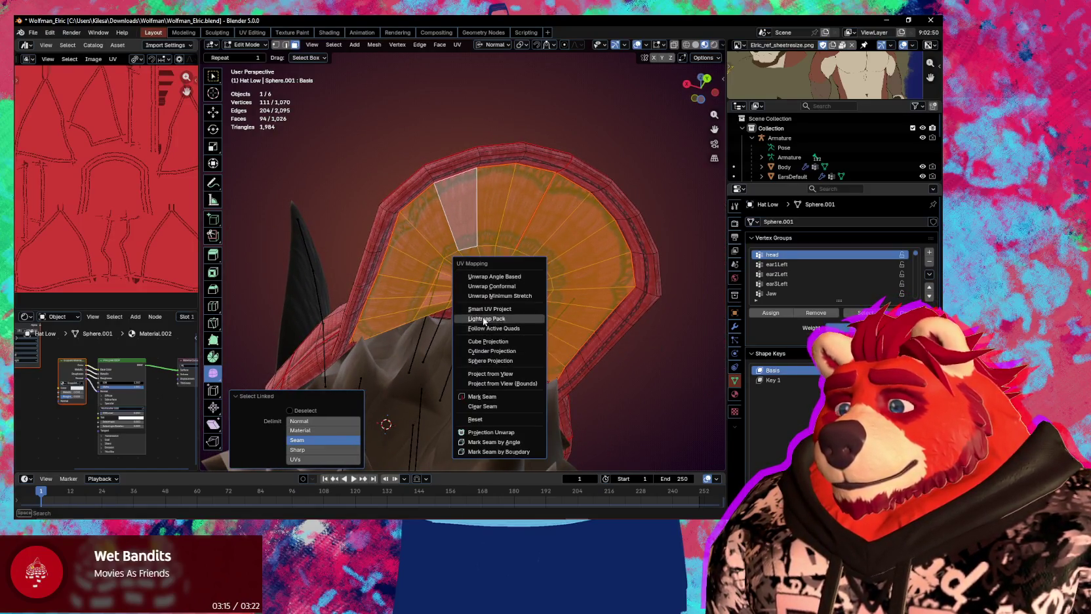
# Select the whole brim island from one face and unwrap it with Minimum Stretch
pyautogui.moveTo(499, 315)
pyautogui.mouseDown(button='middle')
pyautogui.moveTo(511, 297)
pyautogui.moveTo(415, 341)
pyautogui.mouseUp(button='middle')
pyautogui.click(477, 287)
pyautogui.moveTo(477, 287); pyautogui.dragTo(475, 272, button='middle')
pyautogui.hotkey('ctrl', 'l')
pyautogui.press('u')
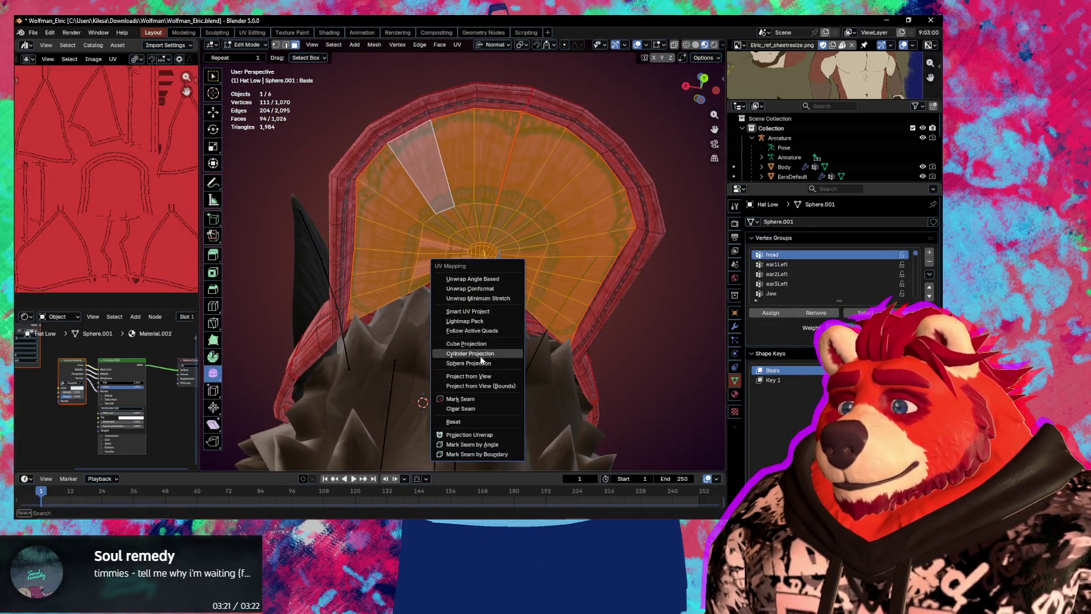
pyautogui.click(488, 299)
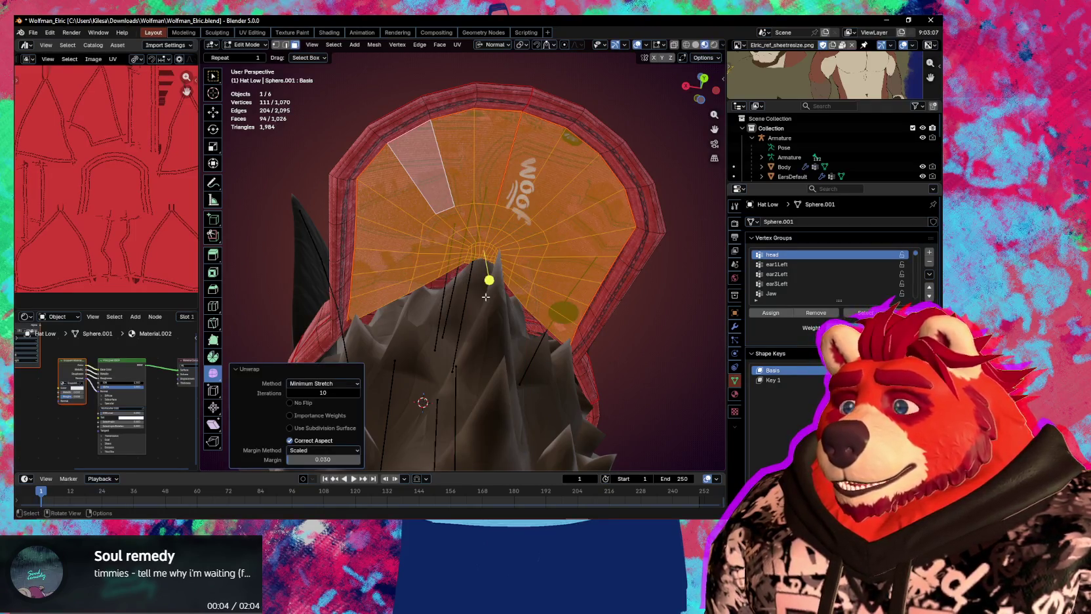
# Scale the brim's UV island down and move it into a free spot on the texture
pyautogui.scroll(-1, 485, 297)
pyautogui.scroll(-1, 485, 297)
pyautogui.scroll(-1, 485, 297)
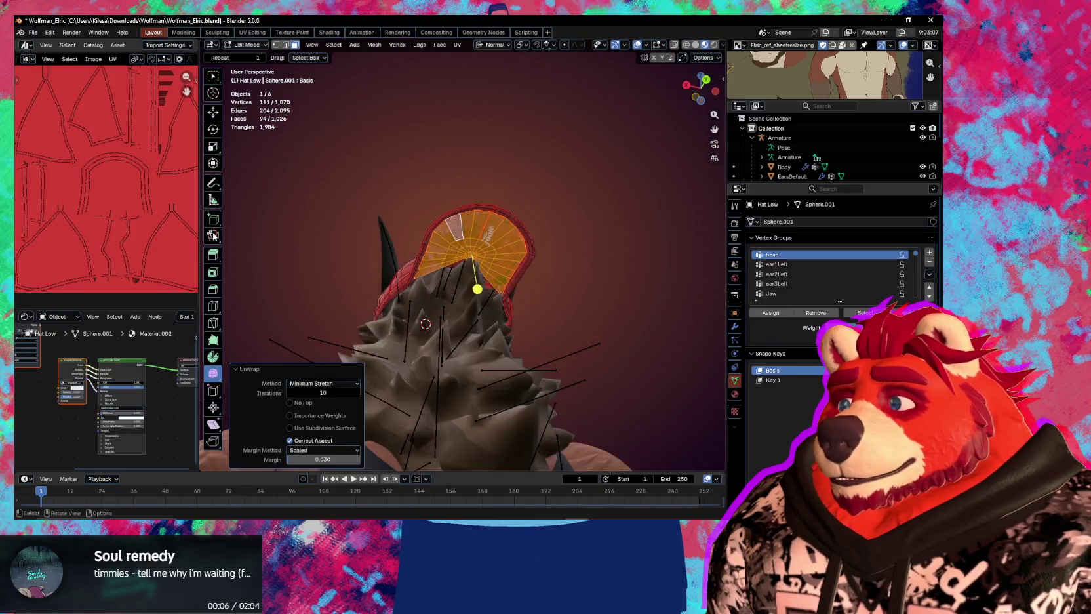
pyautogui.scroll(-2, 160, 233)
pyautogui.scroll(1, 164, 237)
pyautogui.scroll(1, 167, 241)
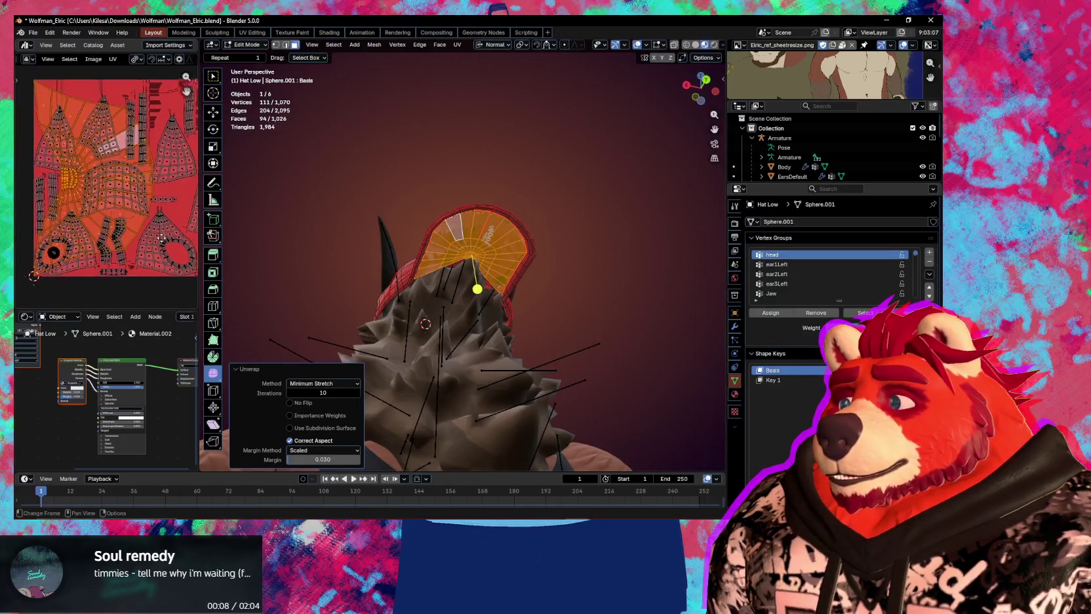
pyautogui.scroll(1, 172, 246)
pyautogui.press('s')
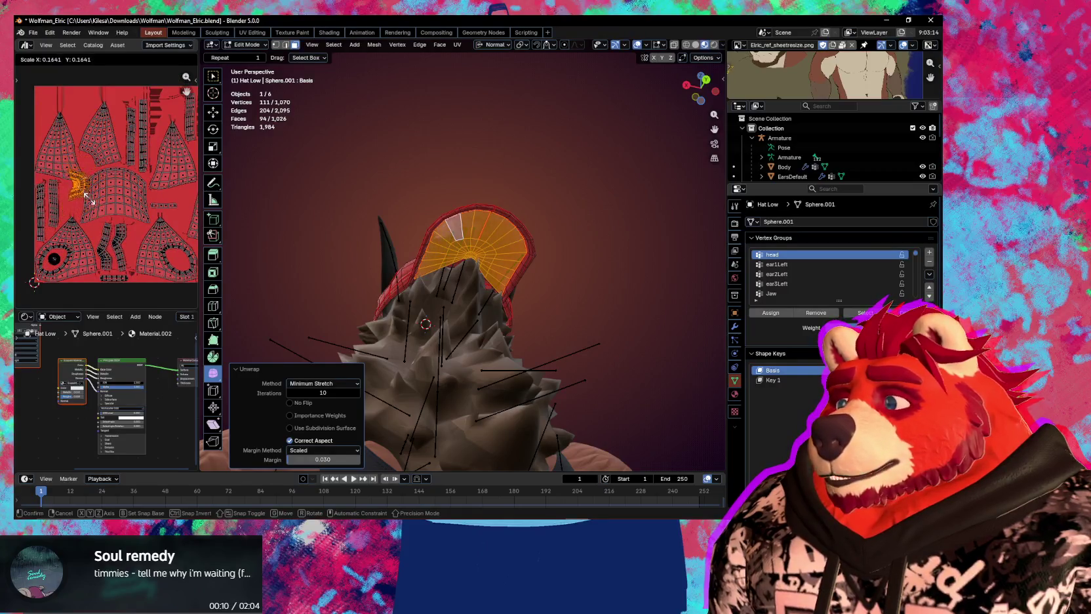
pyautogui.click(87, 197)
pyautogui.press('g')
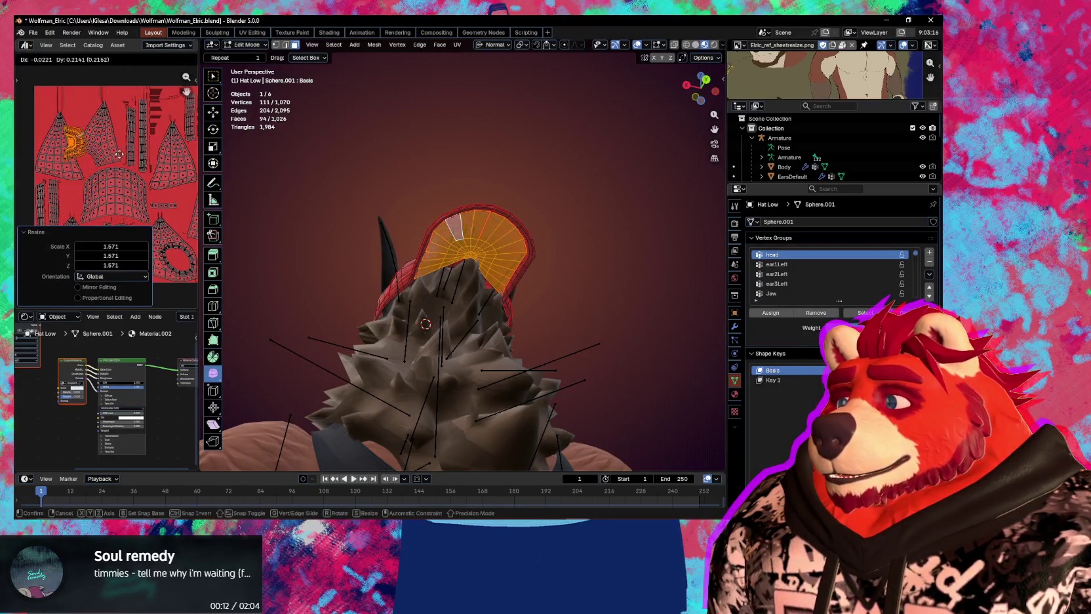
pyautogui.click(124, 126)
# Nudge the island onto the texture's orange area and check the recoloured lining under the hat
pyautogui.scroll(1, 149, 195)
pyautogui.scroll(1, 149, 195)
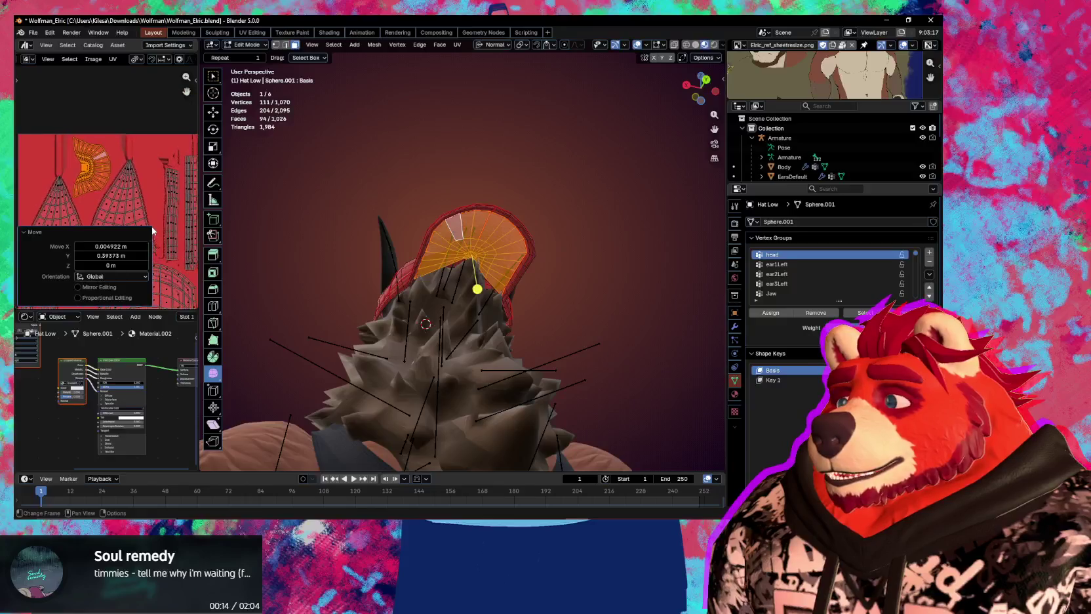
pyautogui.scroll(1, 148, 195)
pyautogui.press('g')
pyautogui.click(148, 184)
pyautogui.scroll(1, 131, 181)
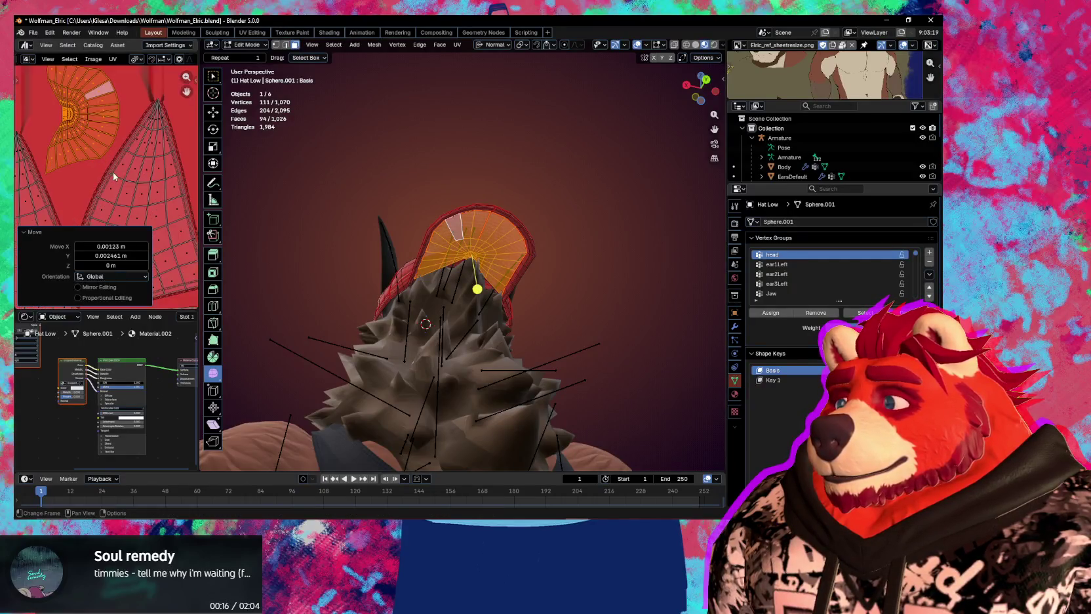
pyautogui.scroll(2, 119, 176)
pyautogui.moveTo(119, 177); pyautogui.dragTo(159, 191, button='middle')
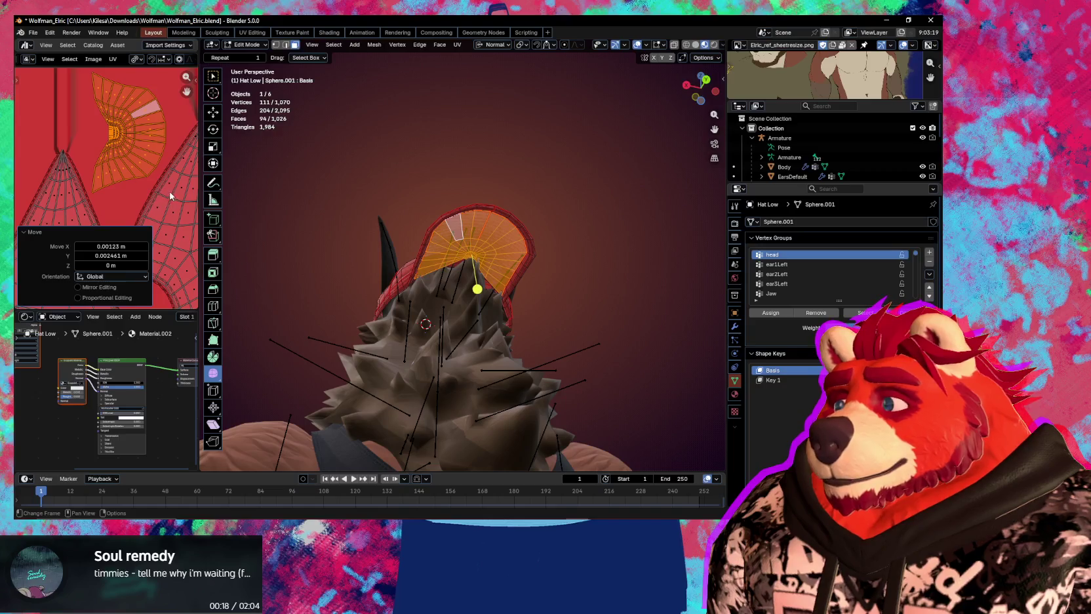
pyautogui.scroll(2, 170, 196)
pyautogui.moveTo(426, 315); pyautogui.dragTo(446, 281, button='middle')
pyautogui.scroll(3, 446, 280)
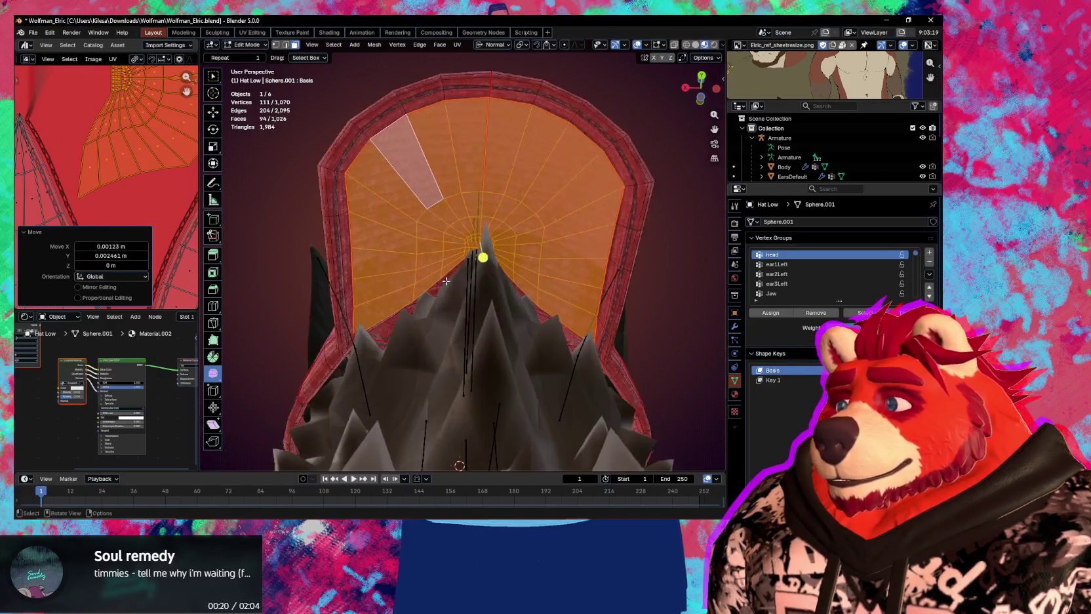
pyautogui.scroll(2, 455, 285)
pyautogui.scroll(2, 455, 285)
pyautogui.scroll(1, 478, 310)
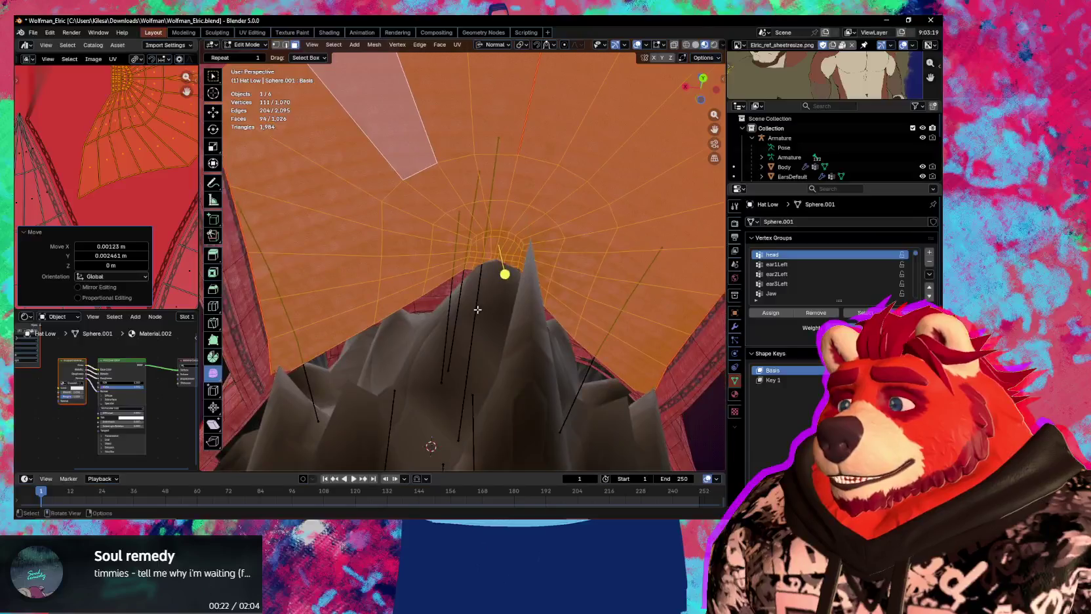
pyautogui.moveTo(478, 310)
pyautogui.mouseDown(button='middle')
pyautogui.moveTo(487, 328)
pyautogui.moveTo(512, 301)
pyautogui.moveTo(475, 308)
pyautogui.mouseUp(button='middle')
# Select the inner rim edge path and push it along its normal with smooth proportional falloff
pyautogui.click(475, 302)
pyautogui.keyDown('ctrl'); pyautogui.click(543, 288); pyautogui.keyUp('ctrl')
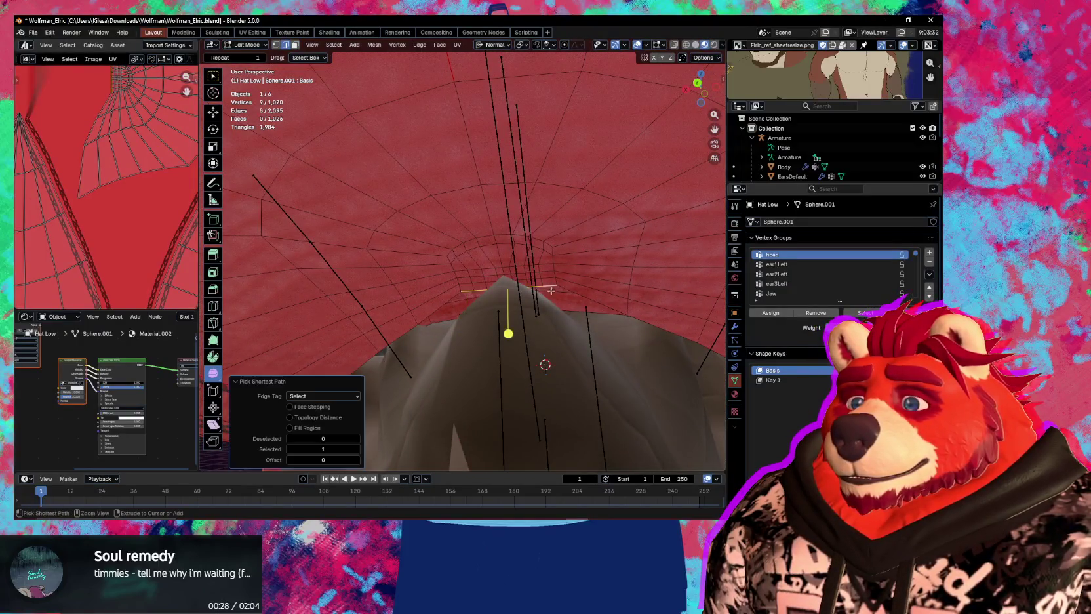
pyautogui.moveTo(543, 288); pyautogui.dragTo(541, 296, button='middle')
pyautogui.press('g')
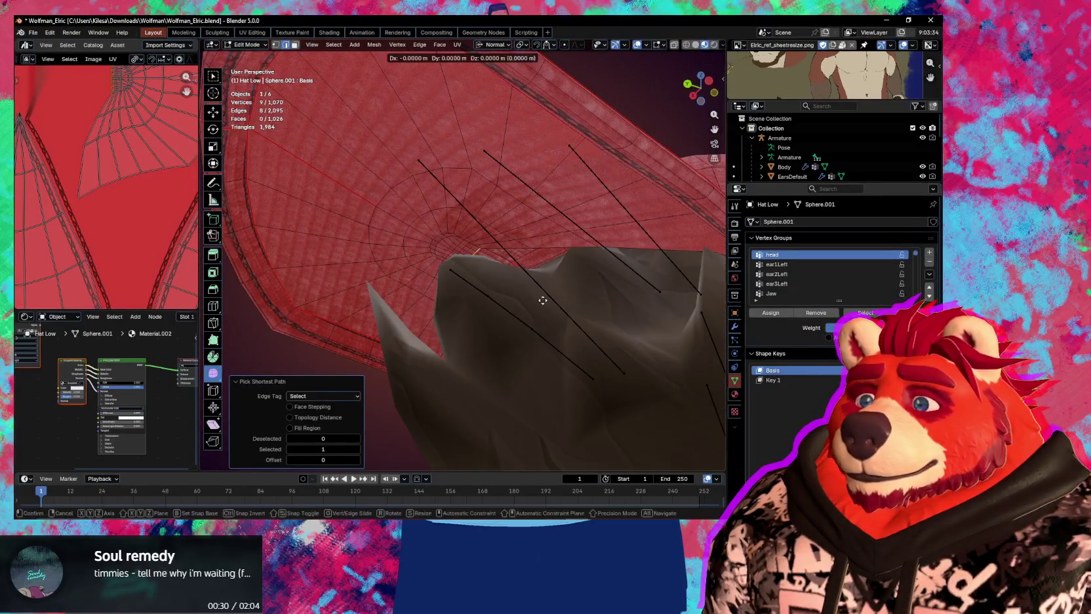
pyautogui.press('y')
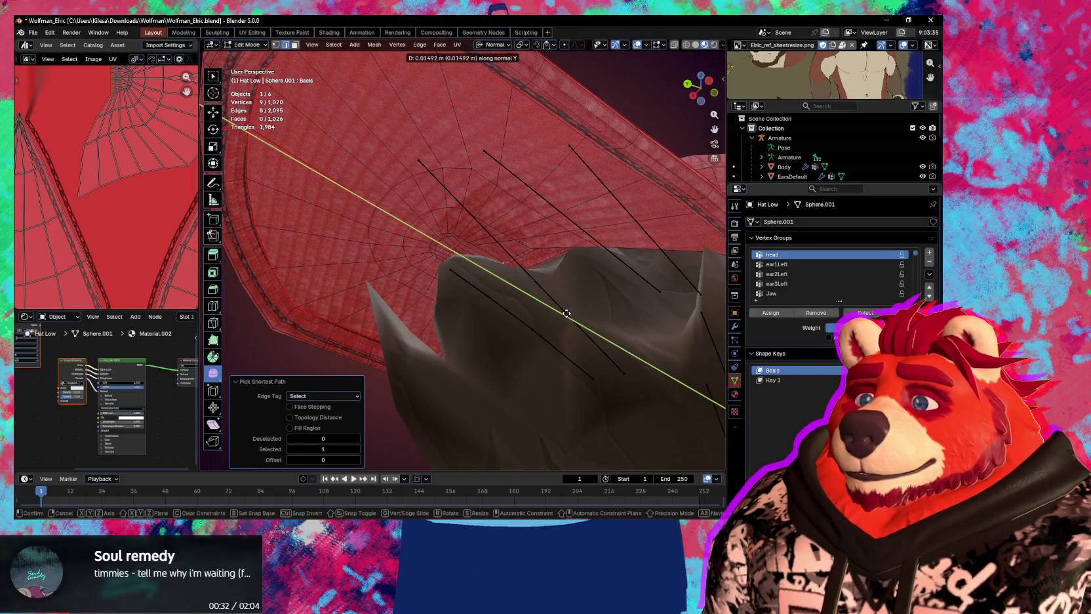
pyautogui.press('y')
pyautogui.press('o')
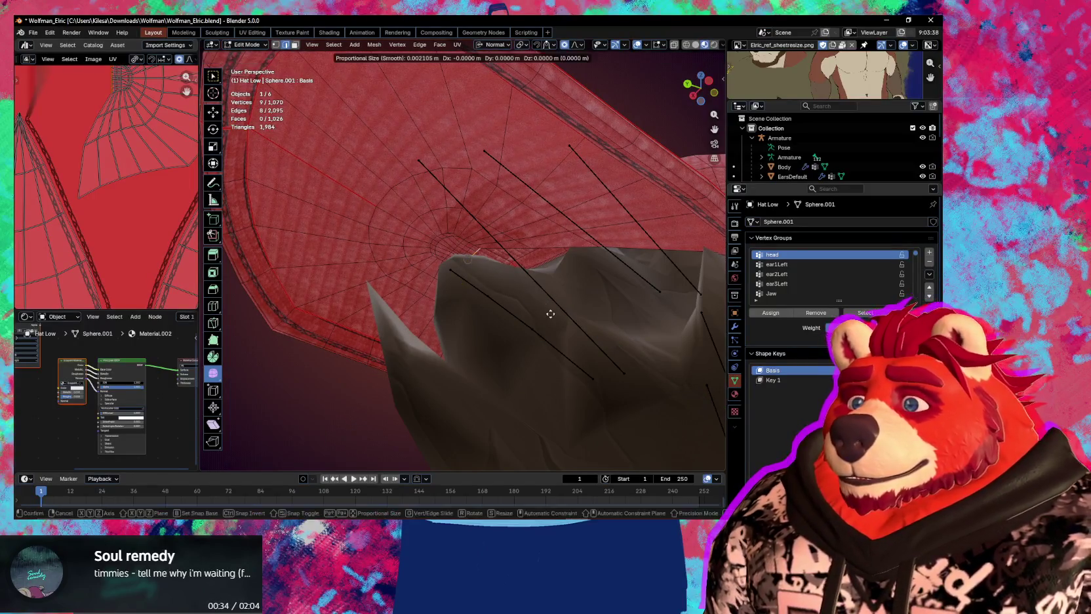
pyautogui.press('y')
pyautogui.scroll(-4, 550, 314)
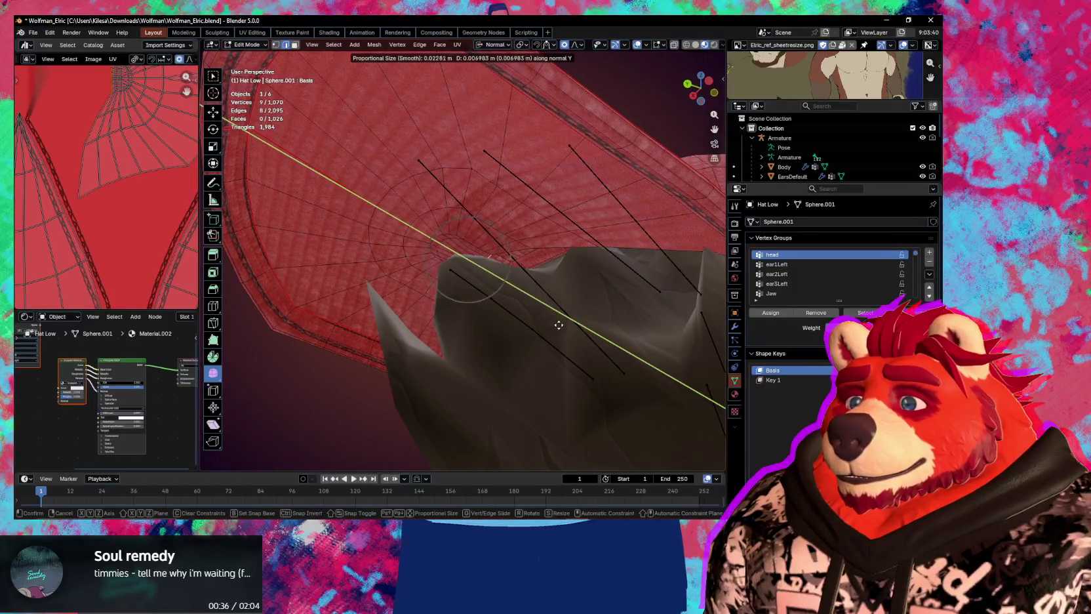
pyautogui.scroll(-4, 562, 327)
pyautogui.scroll(-1, 594, 351)
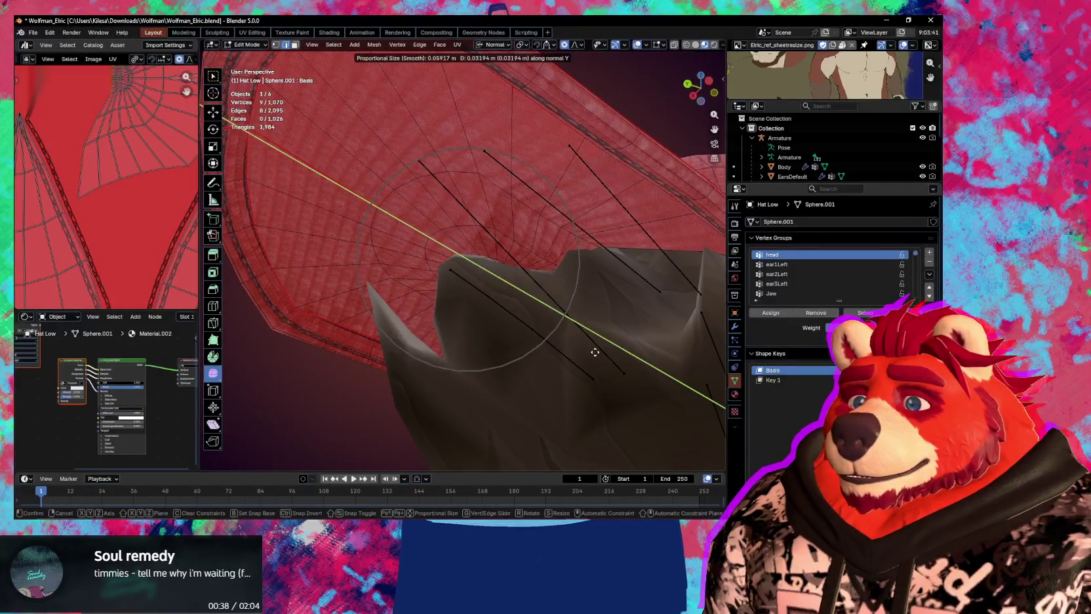
pyautogui.scroll(-1, 594, 352)
pyautogui.click(600, 361)
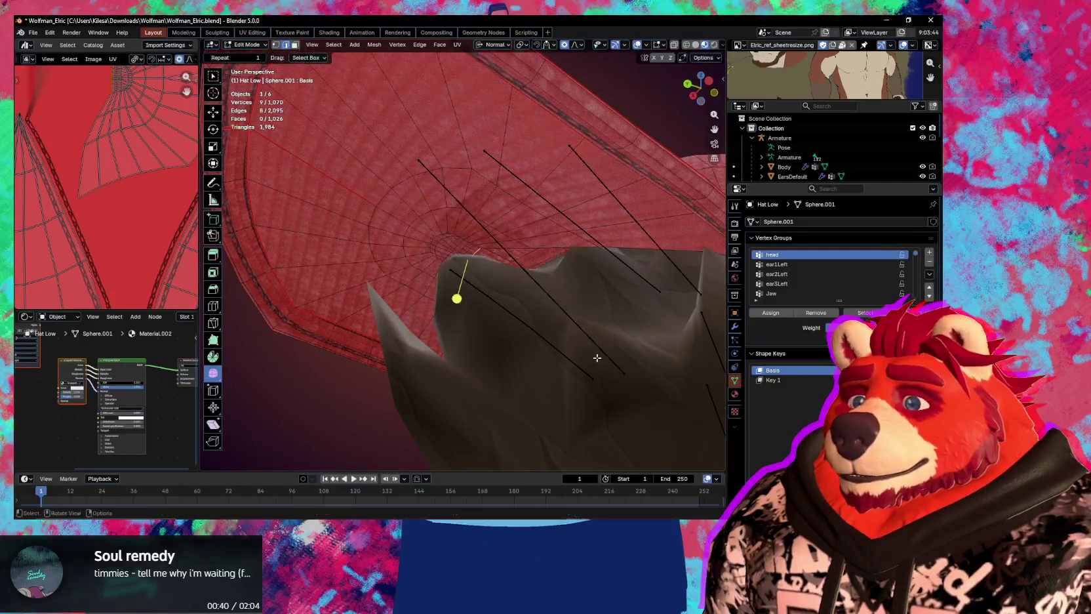
# Undo that rim deformation and push the rim along its normal again
pyautogui.hotkey('ctrl', 'z')
pyautogui.press('g')
pyautogui.press('y')
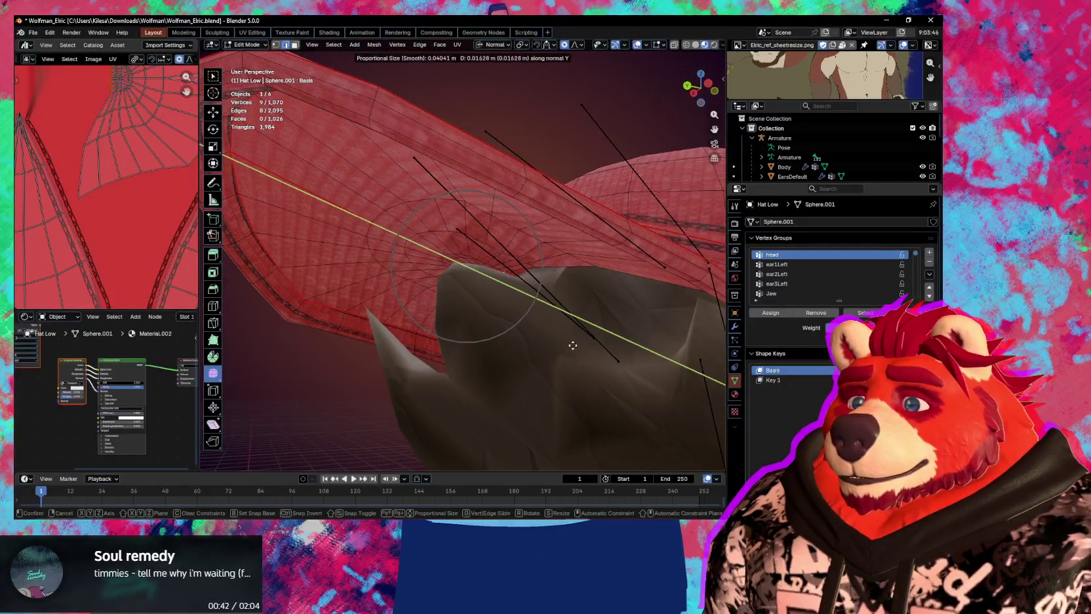
pyautogui.click(588, 354)
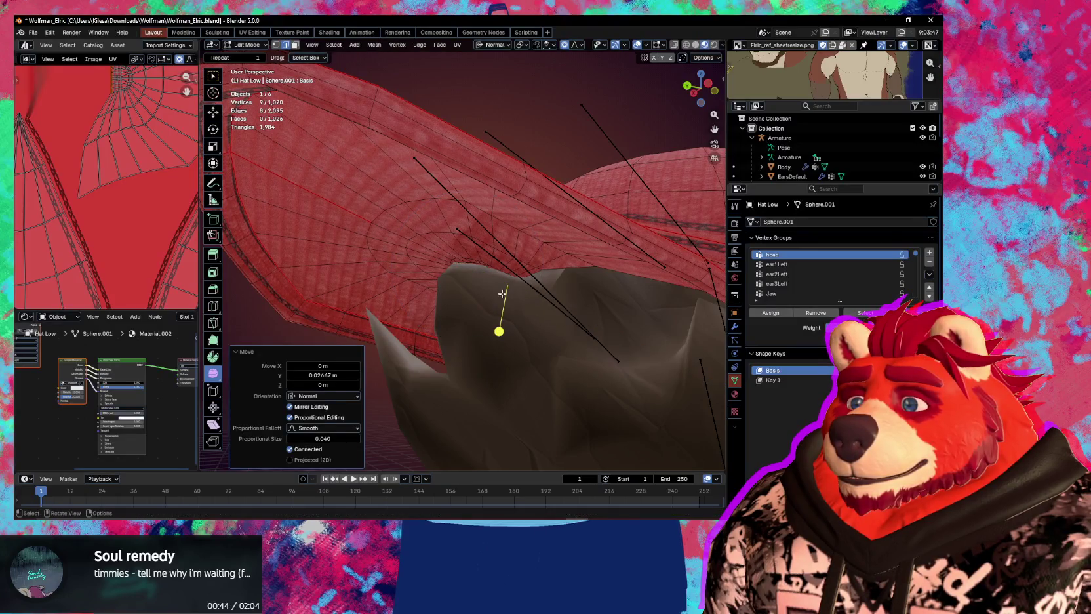
# Move a single underside vertex along its normal with smooth proportional falloff
pyautogui.click(414, 243)
pyautogui.press('g')
pyautogui.press('y')
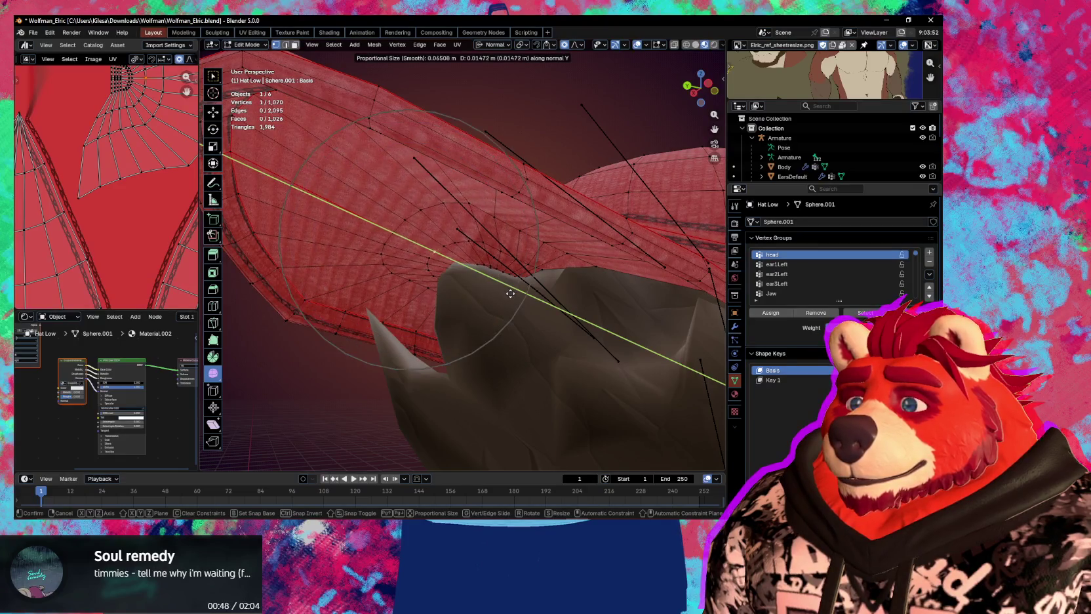
pyautogui.rightClick(489, 280)
pyautogui.press('g')
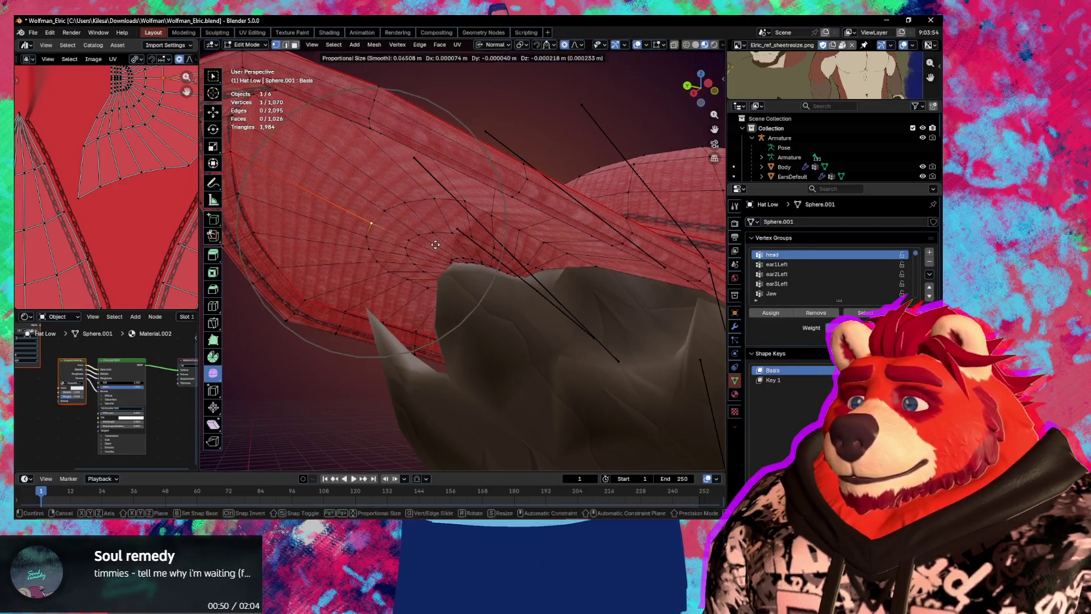
pyautogui.press('y')
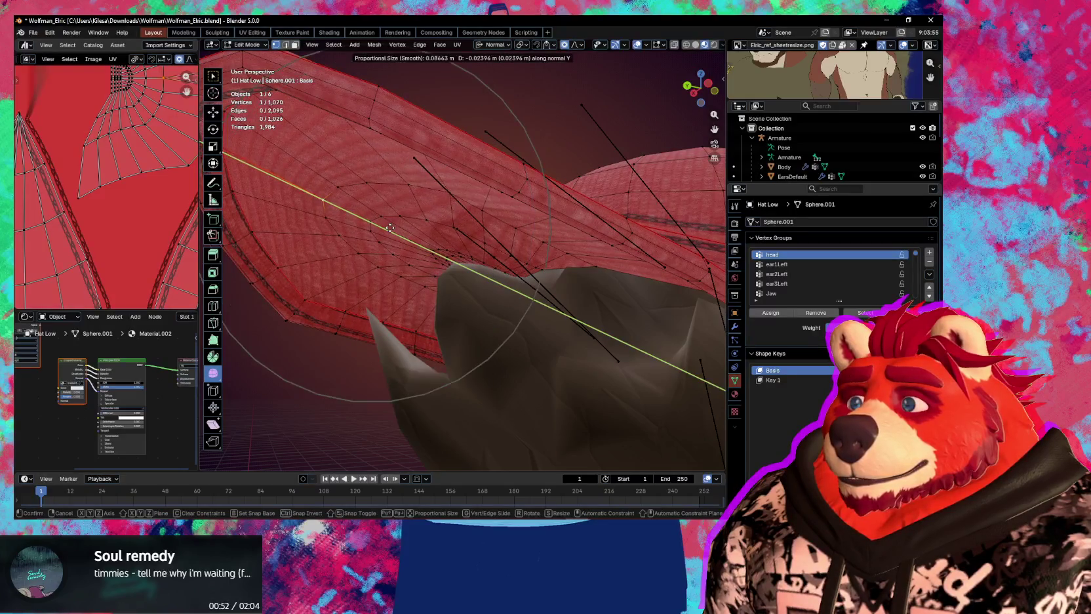
pyautogui.scroll(4, 383, 226)
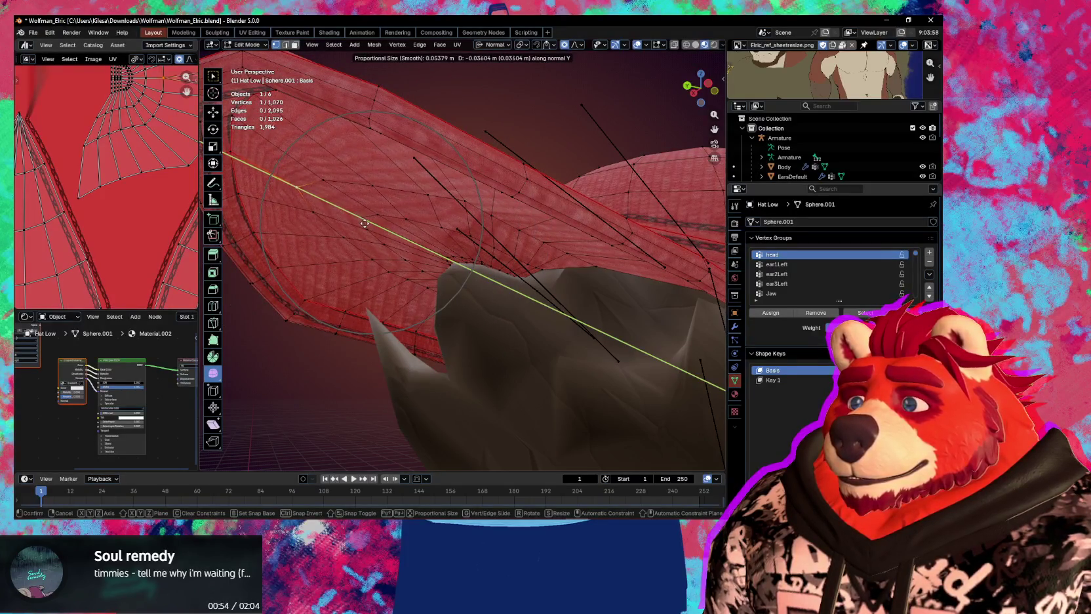
pyautogui.click(365, 223)
# Select an edge loop on the cap's underside and begin sliding it
pyautogui.moveTo(365, 224); pyautogui.dragTo(372, 228, button='middle')
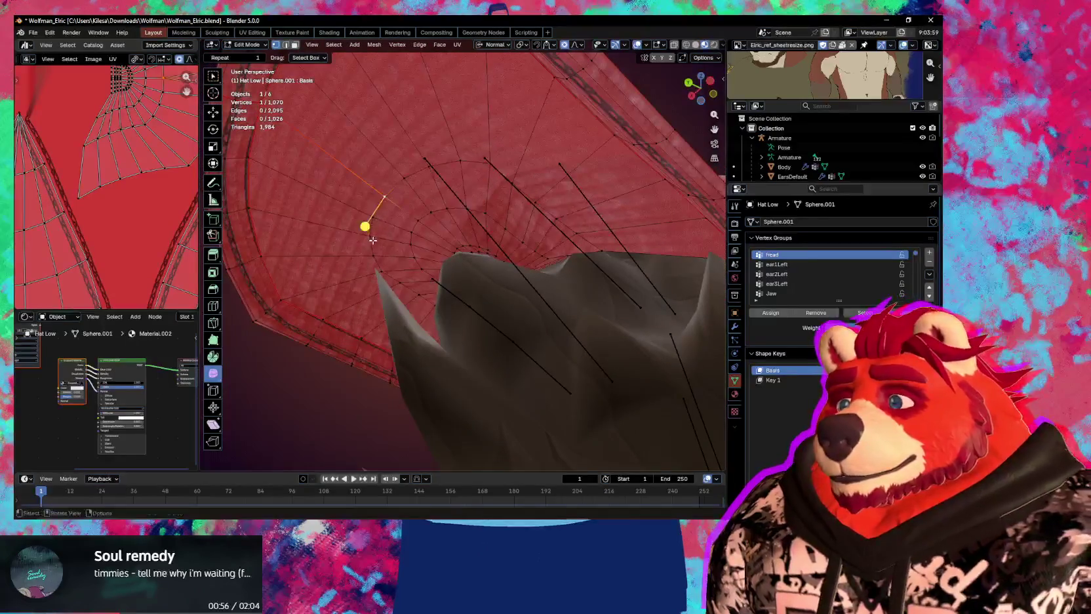
pyautogui.keyDown('alt'); pyautogui.click(373, 228); pyautogui.keyUp('alt')
pyautogui.press('g')
pyautogui.press('g')
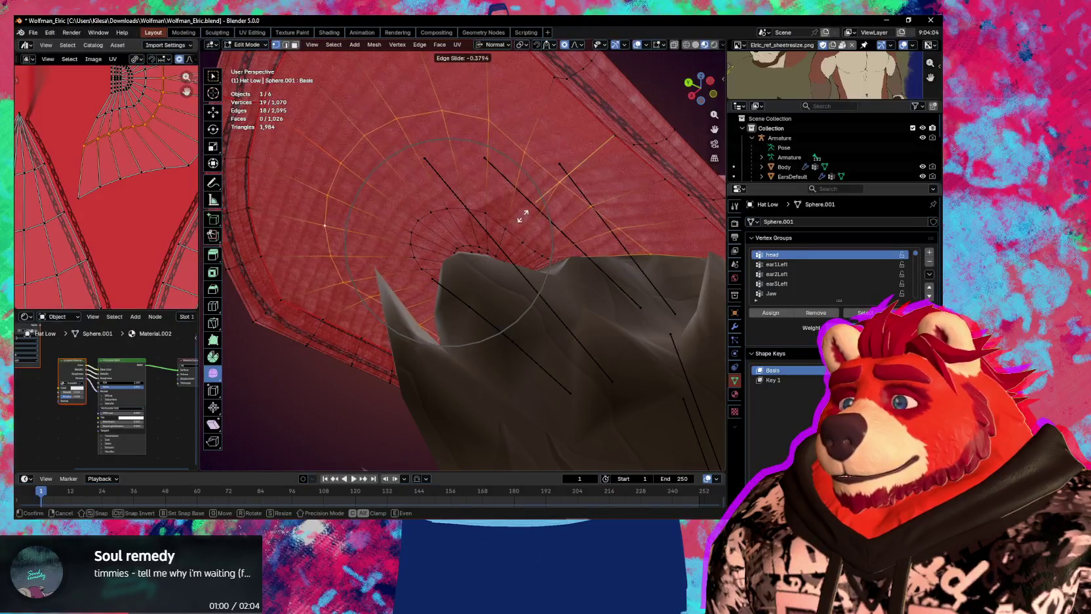
# Edge-slide the loops near the cap's inner peak into place (factors -0.425 and -0.638)
pyautogui.click(484, 218)
pyautogui.press('g')
pyautogui.press('g')
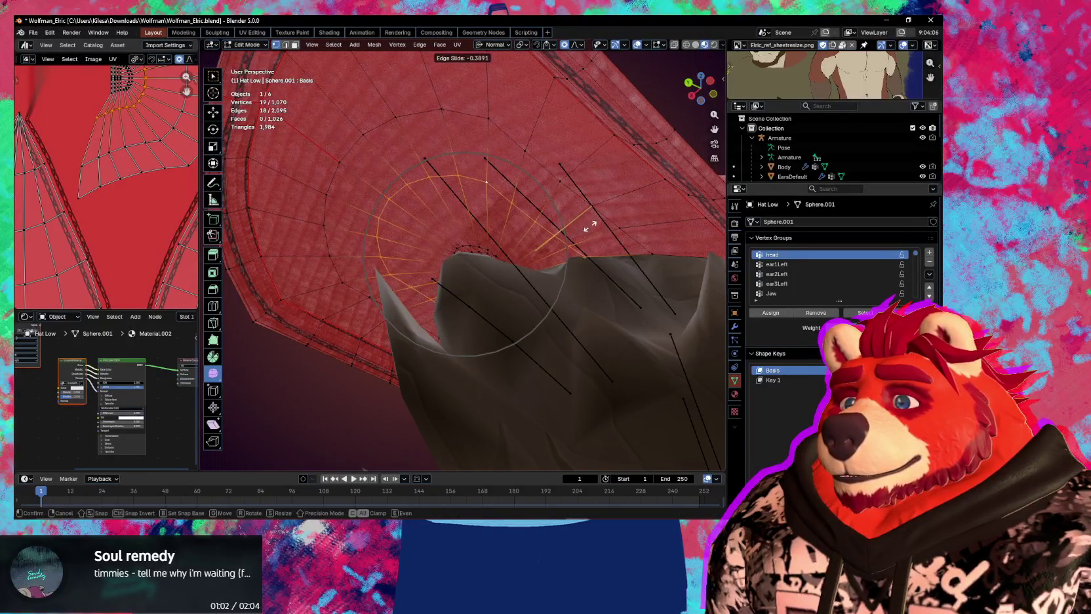
pyautogui.click(570, 234)
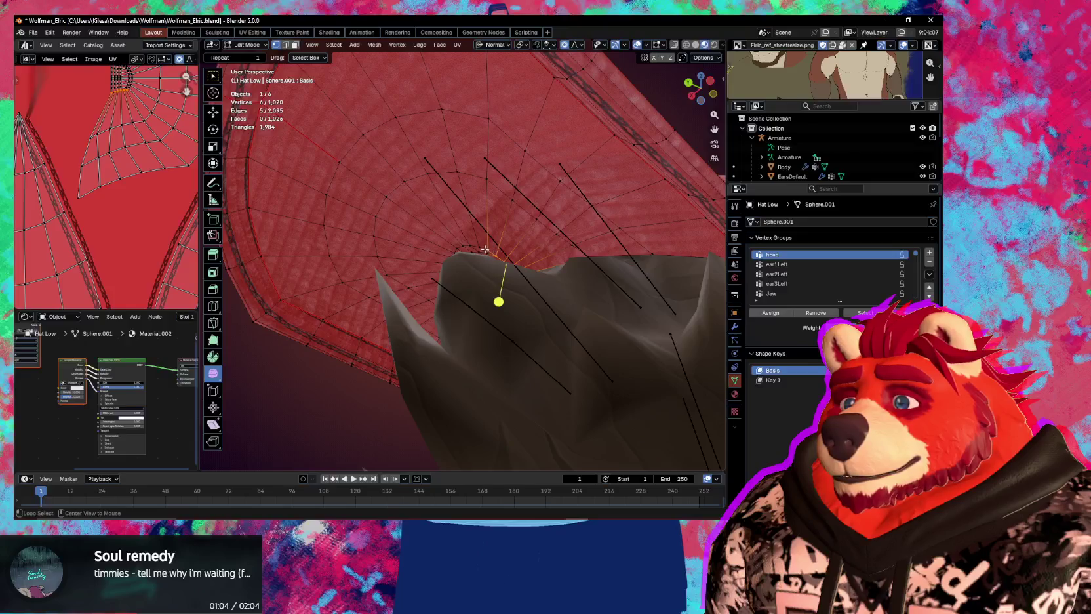
pyautogui.moveTo(485, 249); pyautogui.dragTo(462, 289, button='middle')
pyautogui.keyDown('alt'); pyautogui.keyDown('shift'); pyautogui.click(463, 288); pyautogui.keyUp('shift'); pyautogui.keyUp('alt')
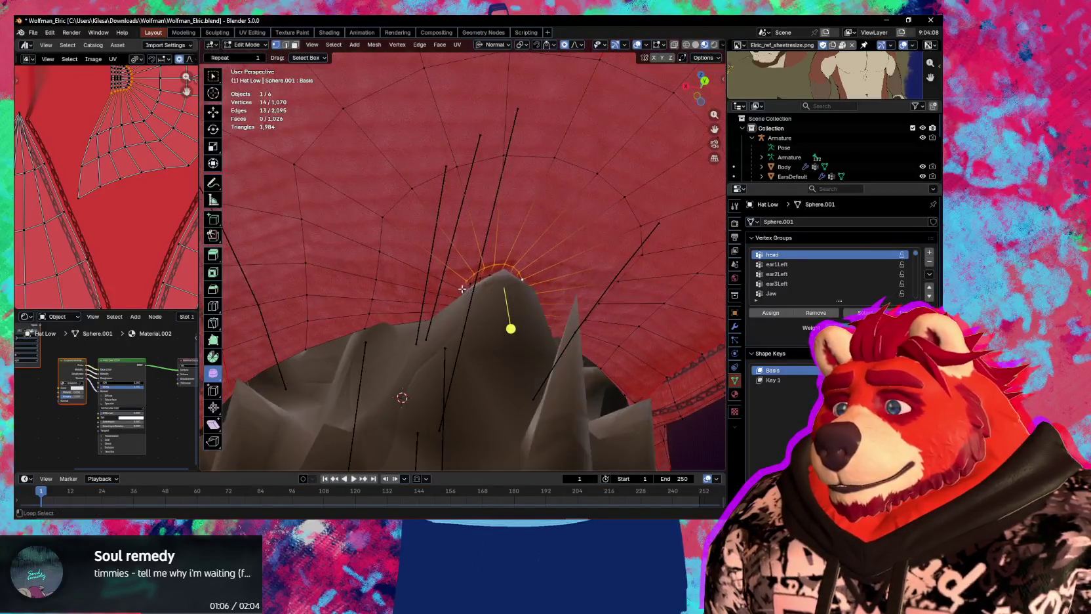
pyautogui.press('g')
pyautogui.press('g')
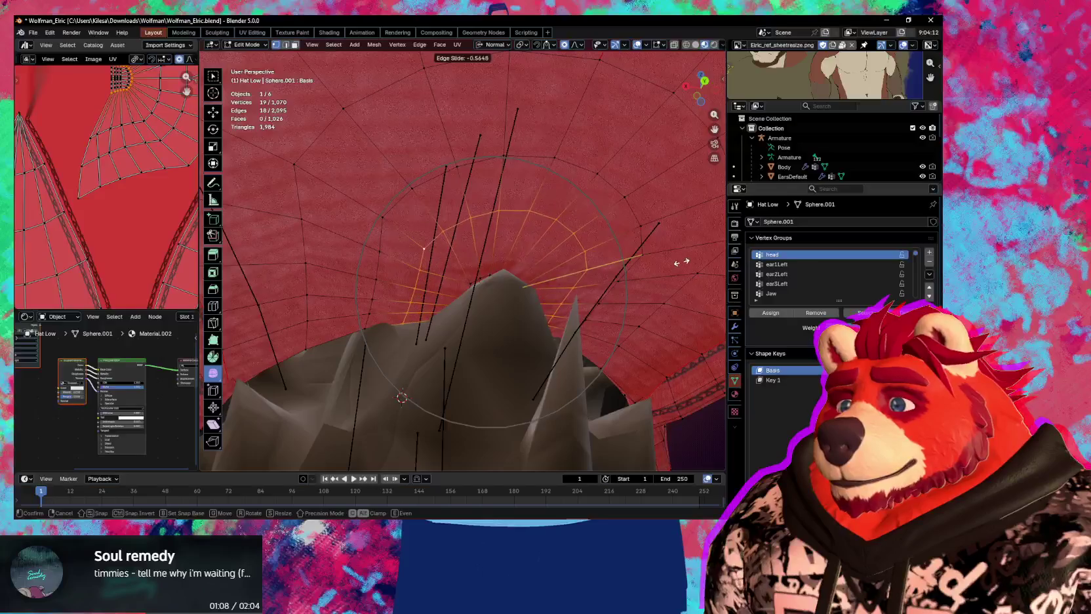
pyautogui.click(685, 260)
# Hide the overlays and orbit around the hat to judge the reshaped brim
pyautogui.moveTo(685, 259)
pyautogui.mouseDown(button='middle')
pyautogui.moveTo(529, 286)
pyautogui.moveTo(587, 304)
pyautogui.moveTo(489, 318)
pyautogui.moveTo(495, 289)
pyautogui.moveTo(480, 290)
pyautogui.mouseUp(button='middle')
pyautogui.hotkey('shift', 'alt', 'z')
pyautogui.scroll(3, 543, 289)
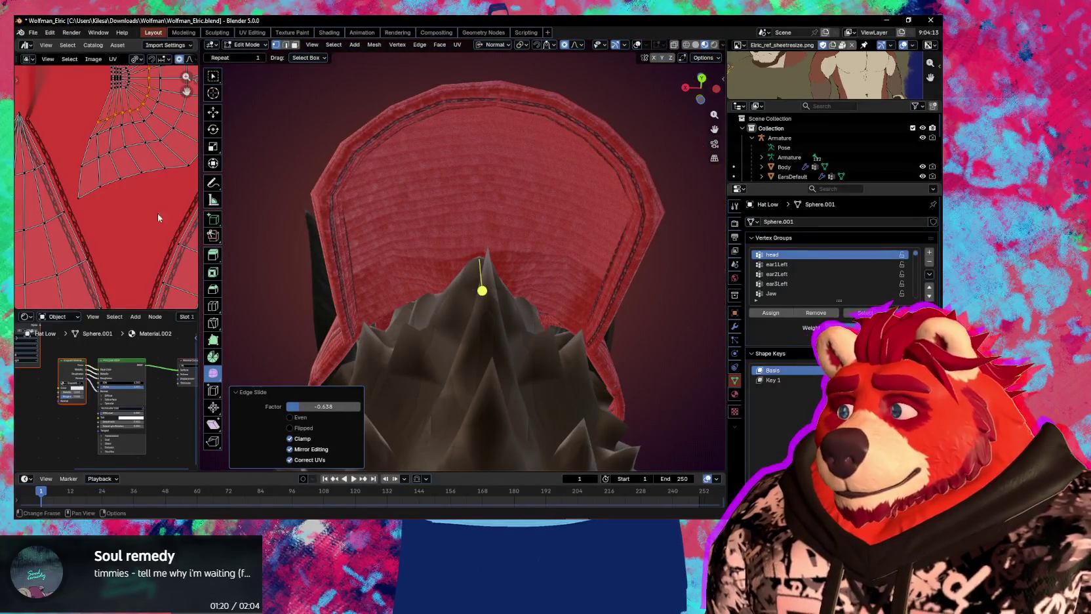
pyautogui.scroll(-4, 145, 226)
pyautogui.scroll(2, 131, 235)
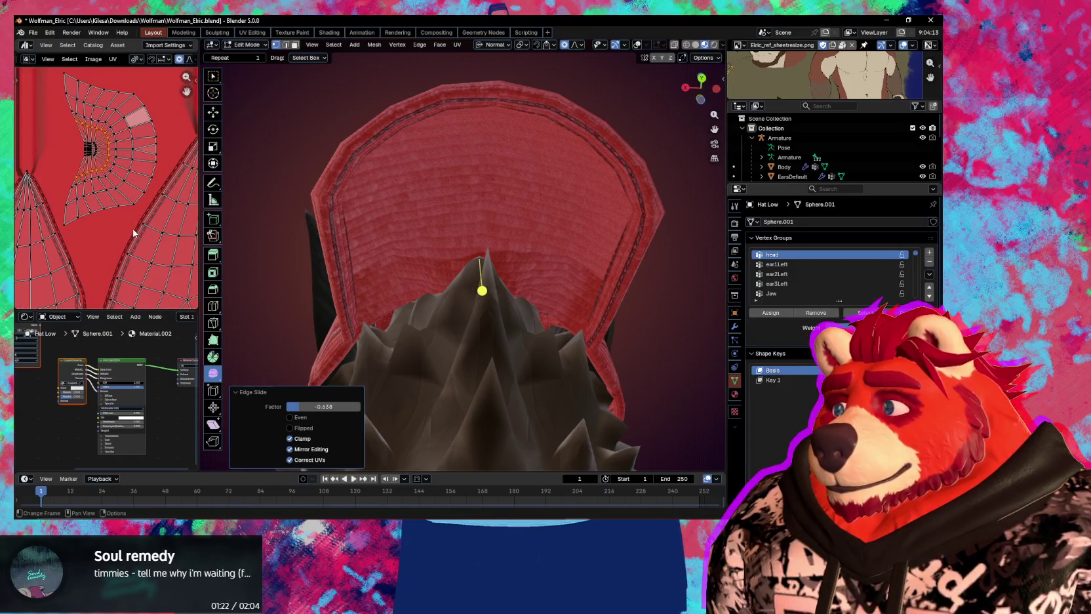
pyautogui.moveTo(482, 287)
pyautogui.mouseDown(button='middle')
pyautogui.moveTo(477, 253)
pyautogui.moveTo(482, 284)
pyautogui.moveTo(408, 265)
pyautogui.moveTo(503, 296)
pyautogui.moveTo(472, 250)
pyautogui.mouseUp(button='middle')
pyautogui.scroll(2, 491, 290)
# Restore the wireframe and stats overlays and zoom in on the cap's underside
pyautogui.hotkey('shift', 'alt', 'z')
pyautogui.hotkey('shift', 'alt', 'z')
pyautogui.scroll(4, 472, 262)
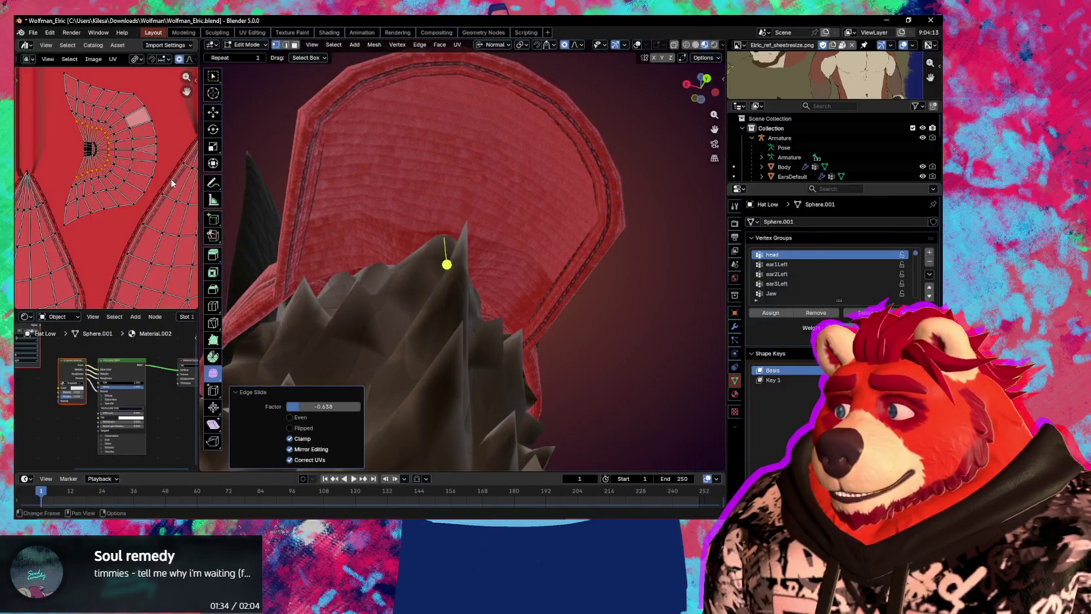
pyautogui.scroll(2, 143, 206)
pyautogui.scroll(1, 143, 205)
pyautogui.scroll(2, 143, 215)
pyautogui.scroll(-2, 144, 214)
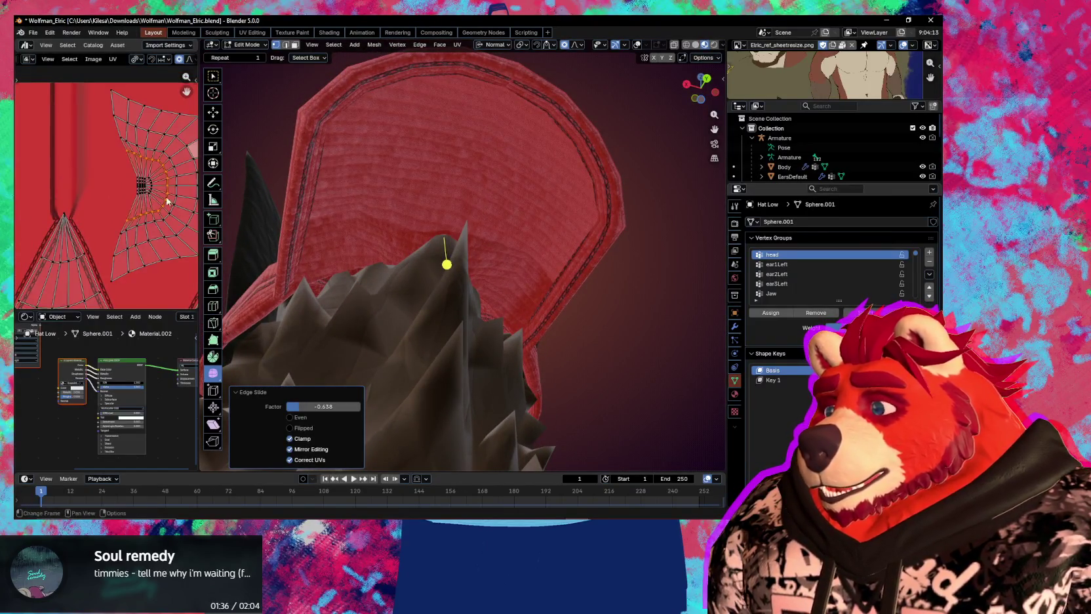
pyautogui.hotkey('shift', 'alt', 'z')
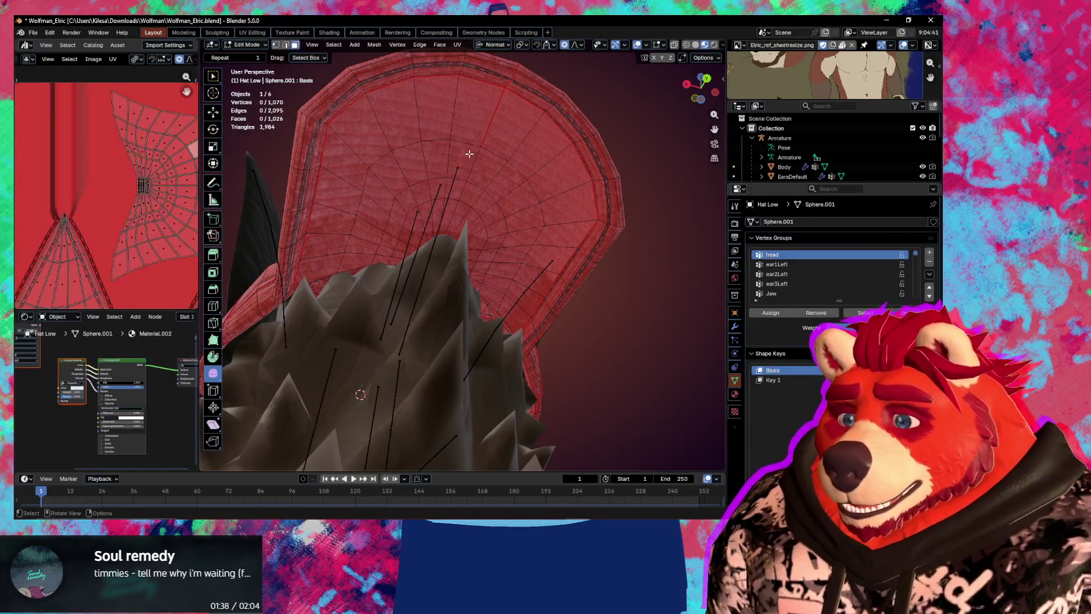
# Select the seam-bounded underside faces and unwrap them with Minimum Stretch
pyautogui.click(466, 158)
pyautogui.press('l')
pyautogui.press('u')
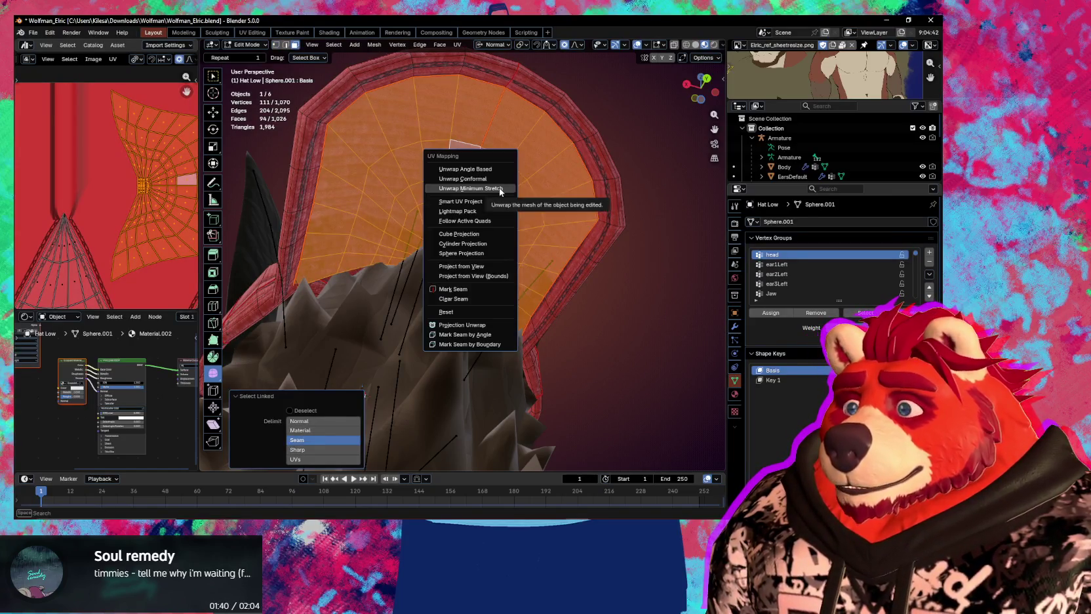
pyautogui.click(498, 188)
pyautogui.scroll(-3, 125, 242)
pyautogui.scroll(-2, 125, 243)
pyautogui.scroll(-2, 124, 243)
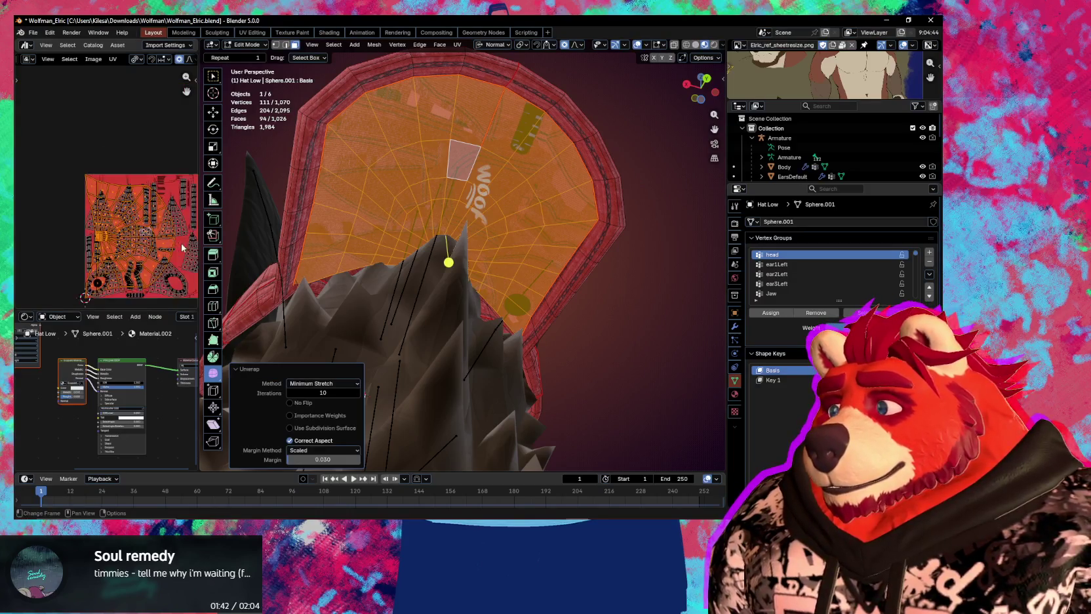
# Scale the new UV island to 0.202 and move it up on the texture
pyautogui.press('s')
pyautogui.click(132, 256)
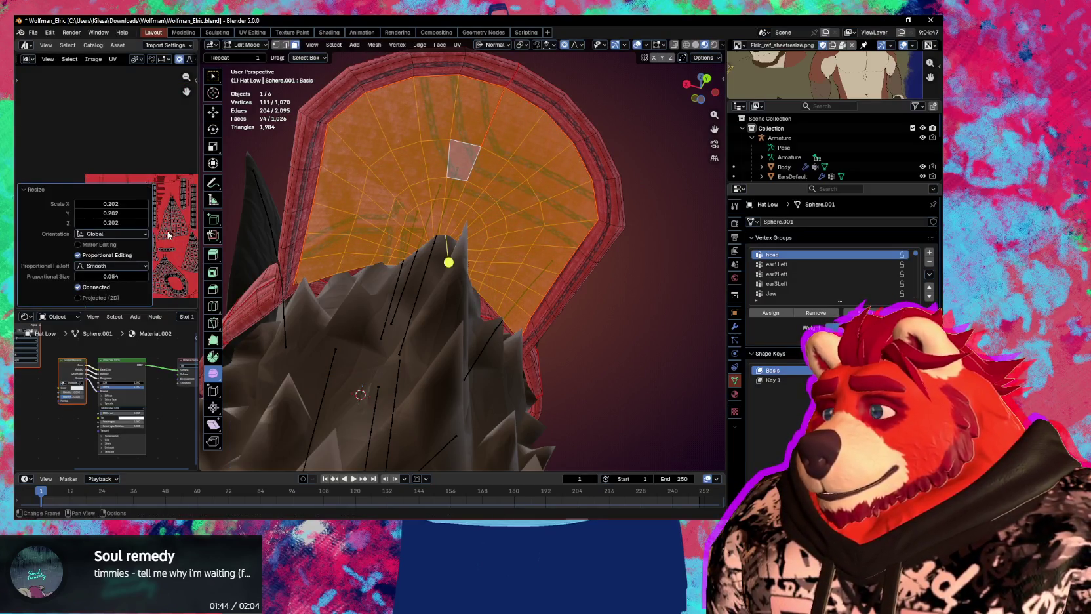
pyautogui.scroll(2, 168, 234)
pyautogui.press('g')
pyautogui.click(170, 300)
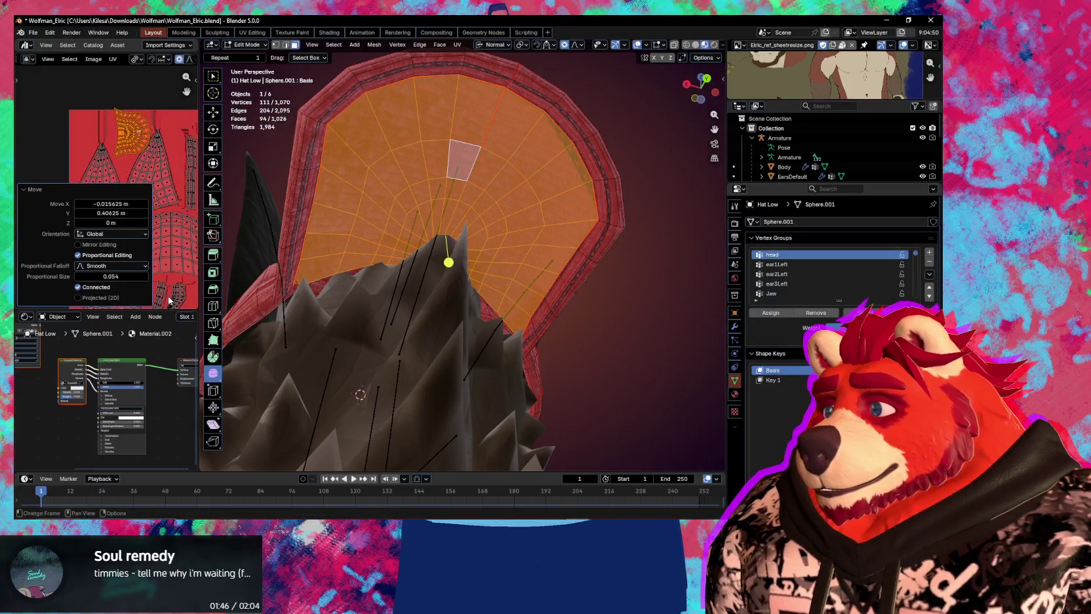
# Shrink the UV island further and hide overlays to preview the textured cap
pyautogui.click(32, 189)
pyautogui.scroll(2, 125, 197)
pyautogui.scroll(2, 125, 196)
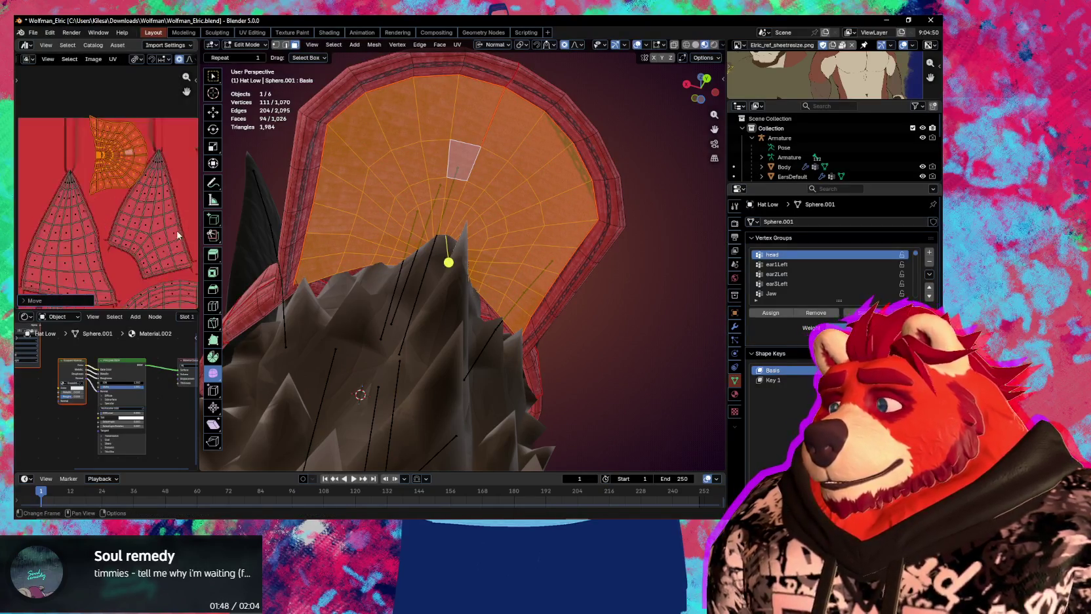
pyautogui.press('s')
pyautogui.click(153, 227)
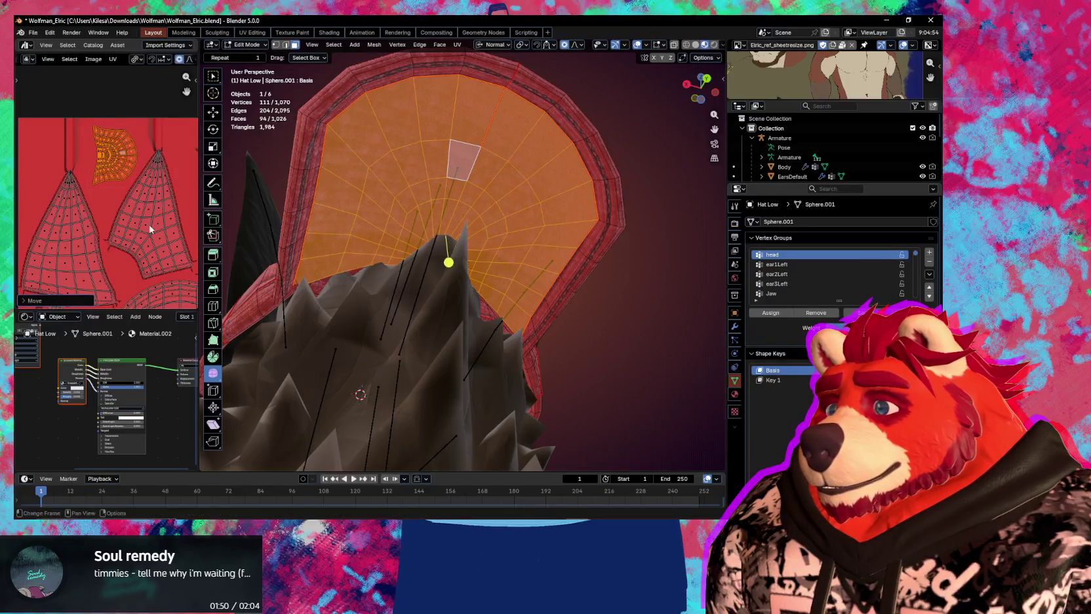
pyautogui.hotkey('shift', 'alt', 'z')
# View the wolf from the front and save Wolfman_Elric.blend, triggering the unpackable-texture error
pyautogui.scroll(-3, 493, 308)
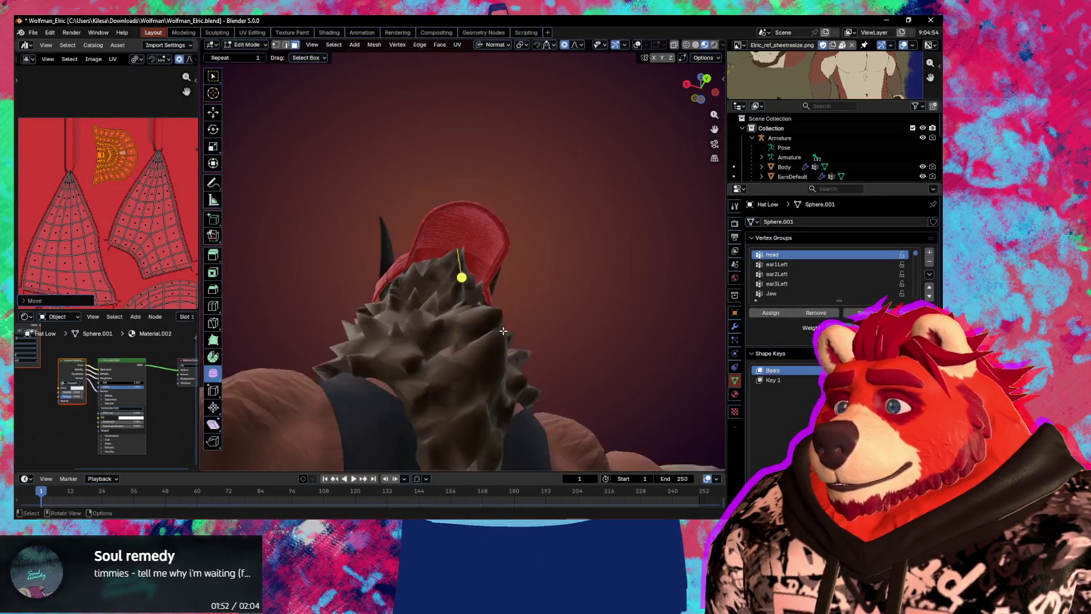
pyautogui.moveTo(493, 308)
pyautogui.mouseDown(button='middle')
pyautogui.moveTo(508, 377)
pyautogui.moveTo(558, 359)
pyautogui.moveTo(582, 370)
pyautogui.moveTo(573, 385)
pyautogui.moveTo(525, 359)
pyautogui.mouseUp(button='middle')
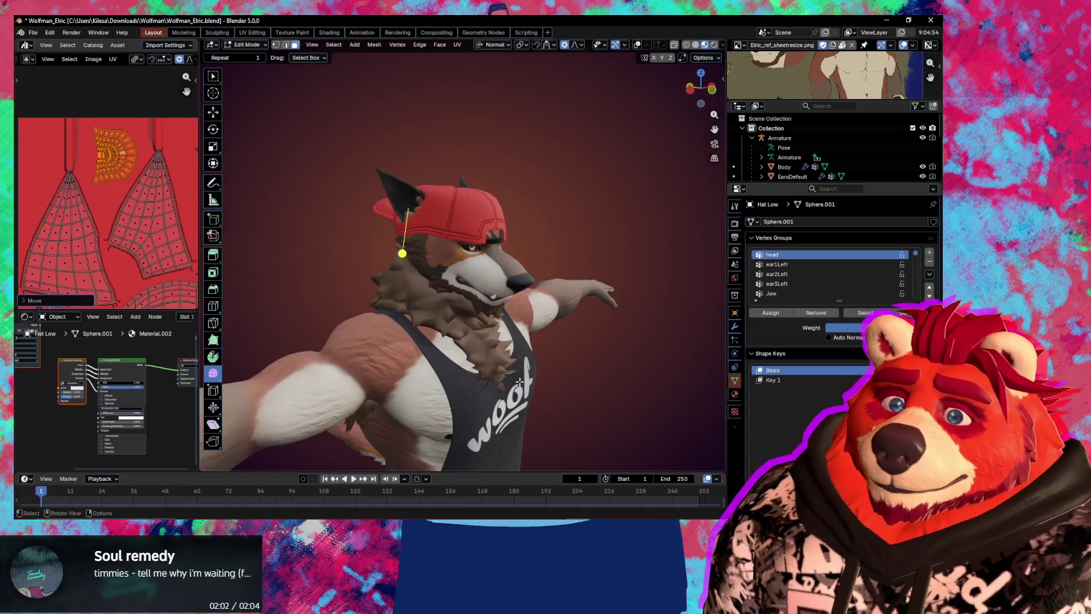
pyautogui.press('KP_1')
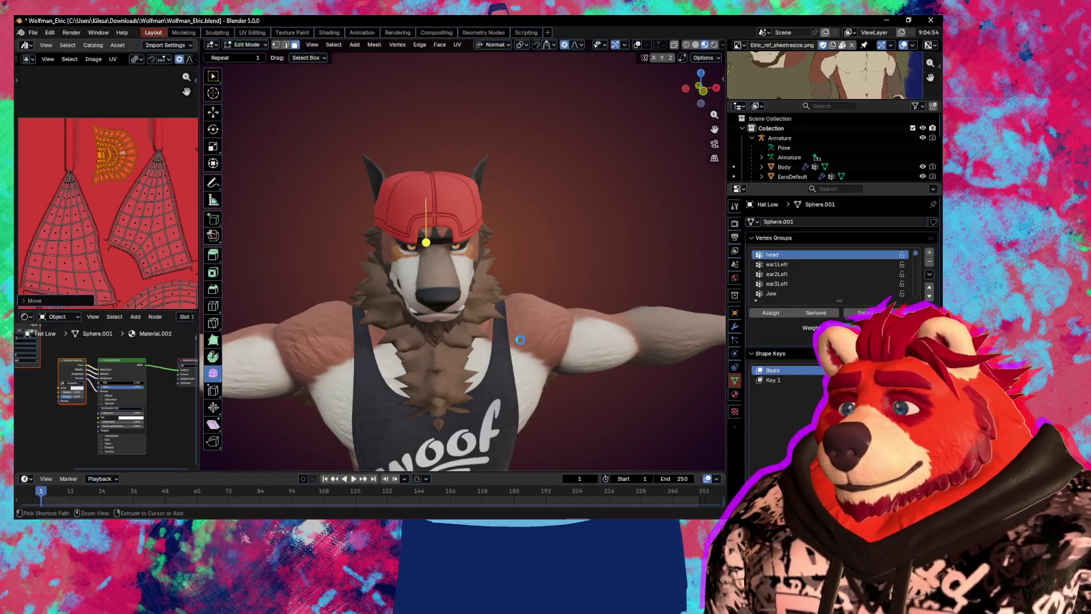
pyautogui.hotkey('ctrl', 's')
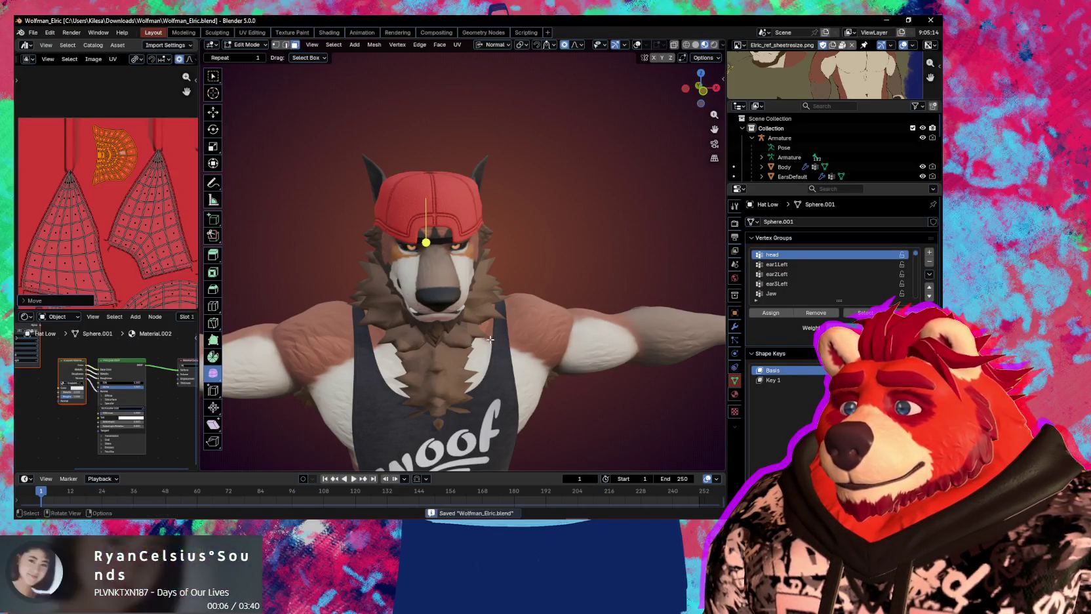
pyautogui.moveTo(490, 339); pyautogui.dragTo(531, 310, button='middle')
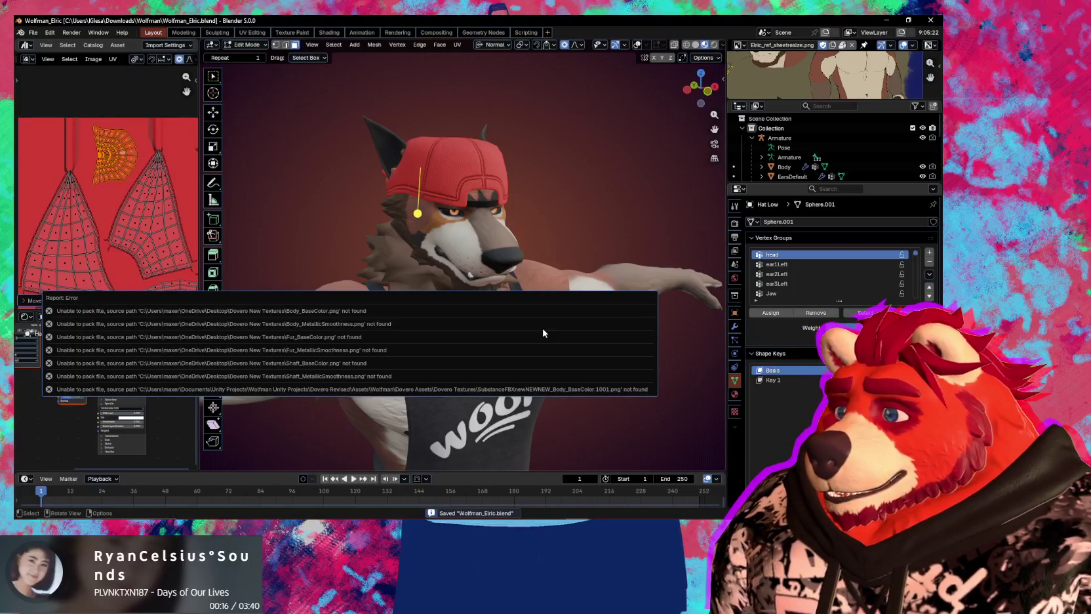
# Dismiss the texture error report and orbit around the wolf to inspect its red cap
pyautogui.moveTo(532, 256)
pyautogui.mouseDown(button='middle')
pyautogui.moveTo(456, 326)
pyautogui.moveTo(475, 326)
pyautogui.moveTo(426, 286)
pyautogui.mouseUp(button='middle')
pyautogui.scroll(-3, 475, 325)
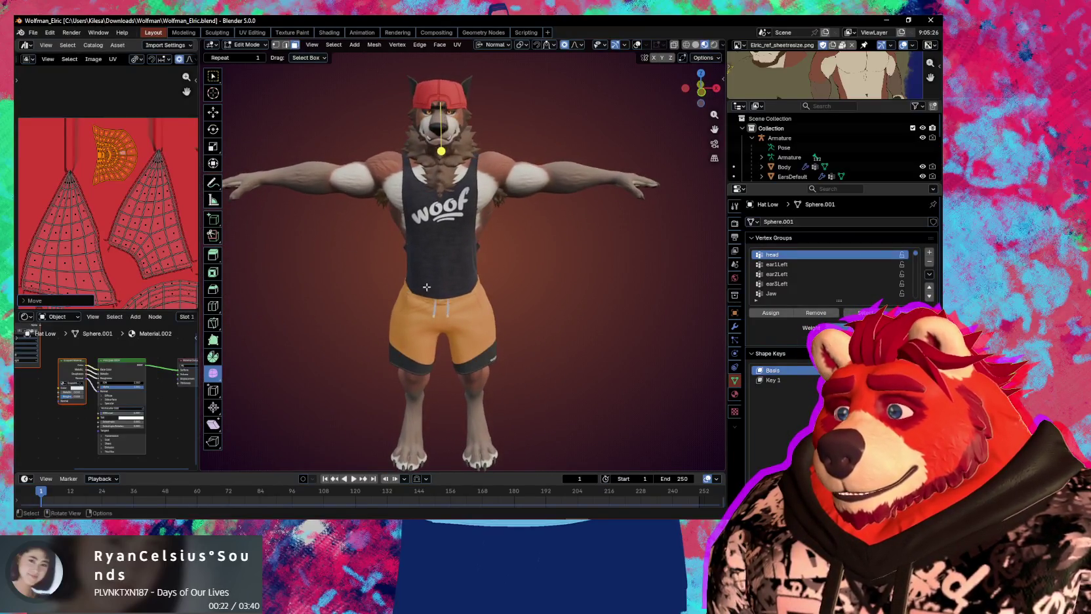
pyautogui.moveTo(501, 319); pyautogui.dragTo(529, 331, button='middle')
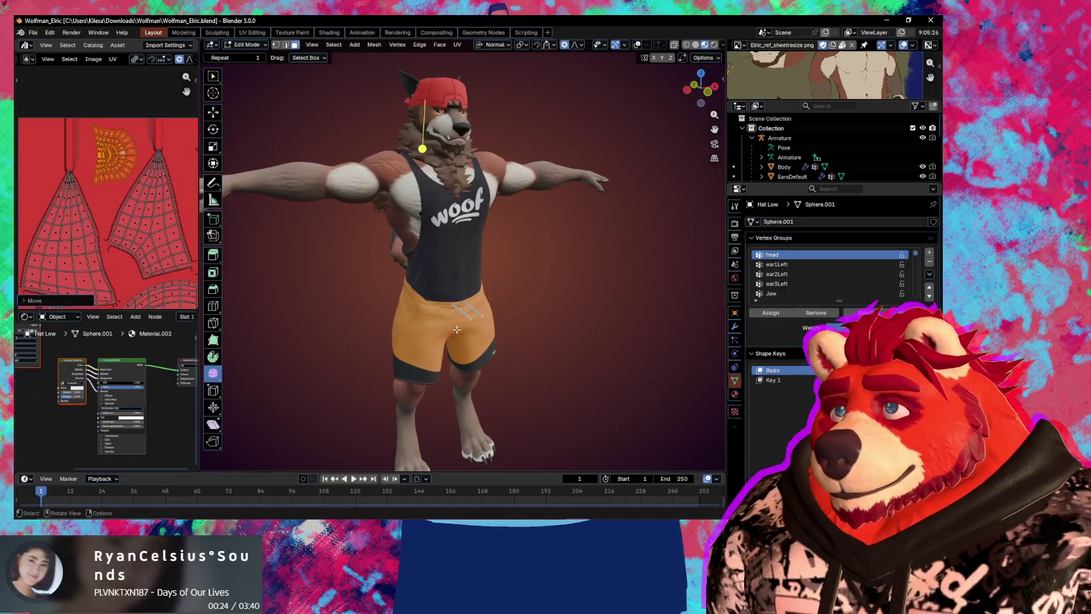
pyautogui.moveTo(435, 318); pyautogui.dragTo(474, 333, button='middle')
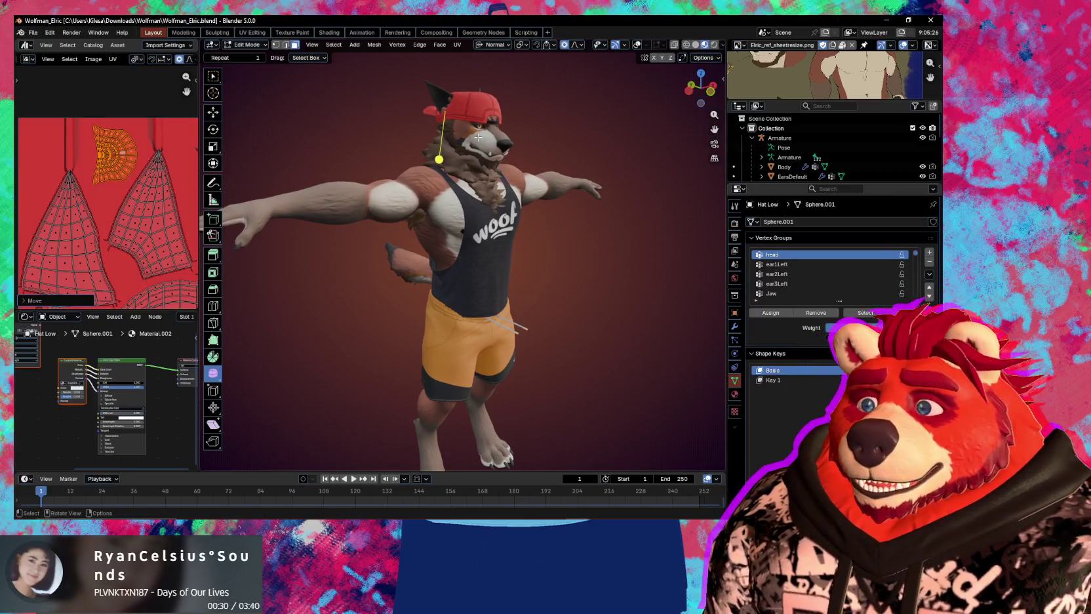
pyautogui.moveTo(477, 126)
pyautogui.mouseDown(button='middle')
pyautogui.moveTo(473, 165)
pyautogui.moveTo(531, 293)
pyautogui.moveTo(455, 275)
pyautogui.moveTo(550, 250)
pyautogui.mouseUp(button='middle')
pyautogui.scroll(3, 474, 165)
pyautogui.scroll(2, 473, 165)
pyautogui.scroll(-2, 456, 275)
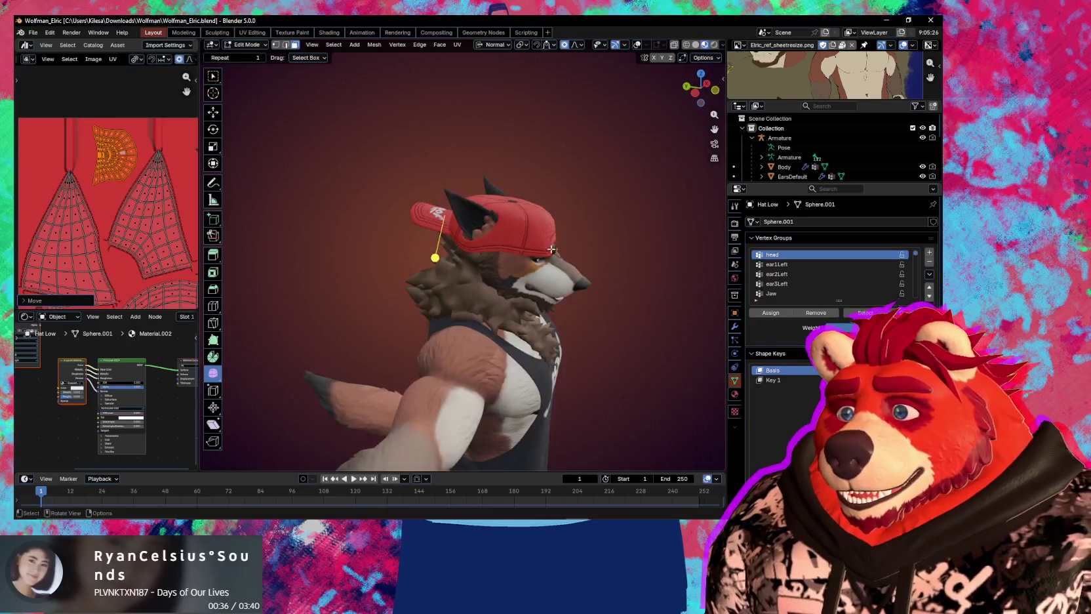
pyautogui.scroll(-2, 566, 296)
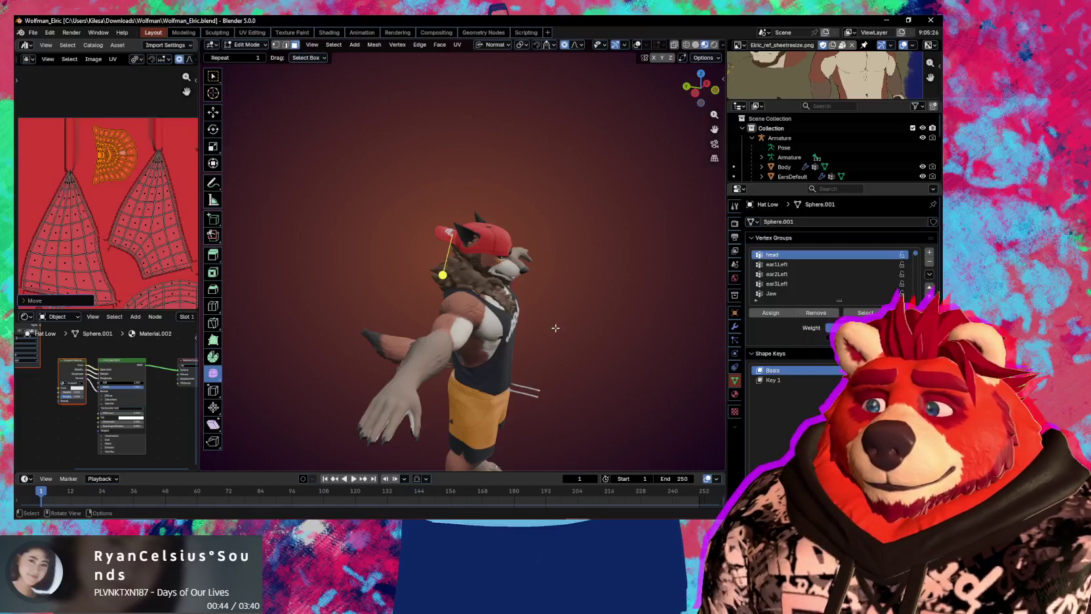
pyautogui.moveTo(553, 324); pyautogui.dragTo(568, 346, button='middle')
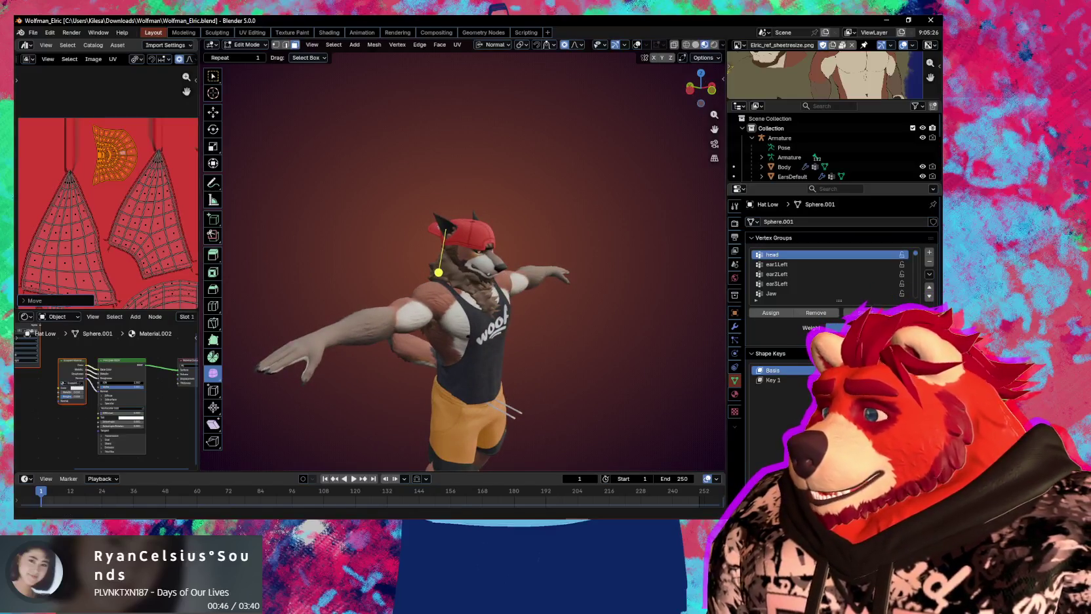